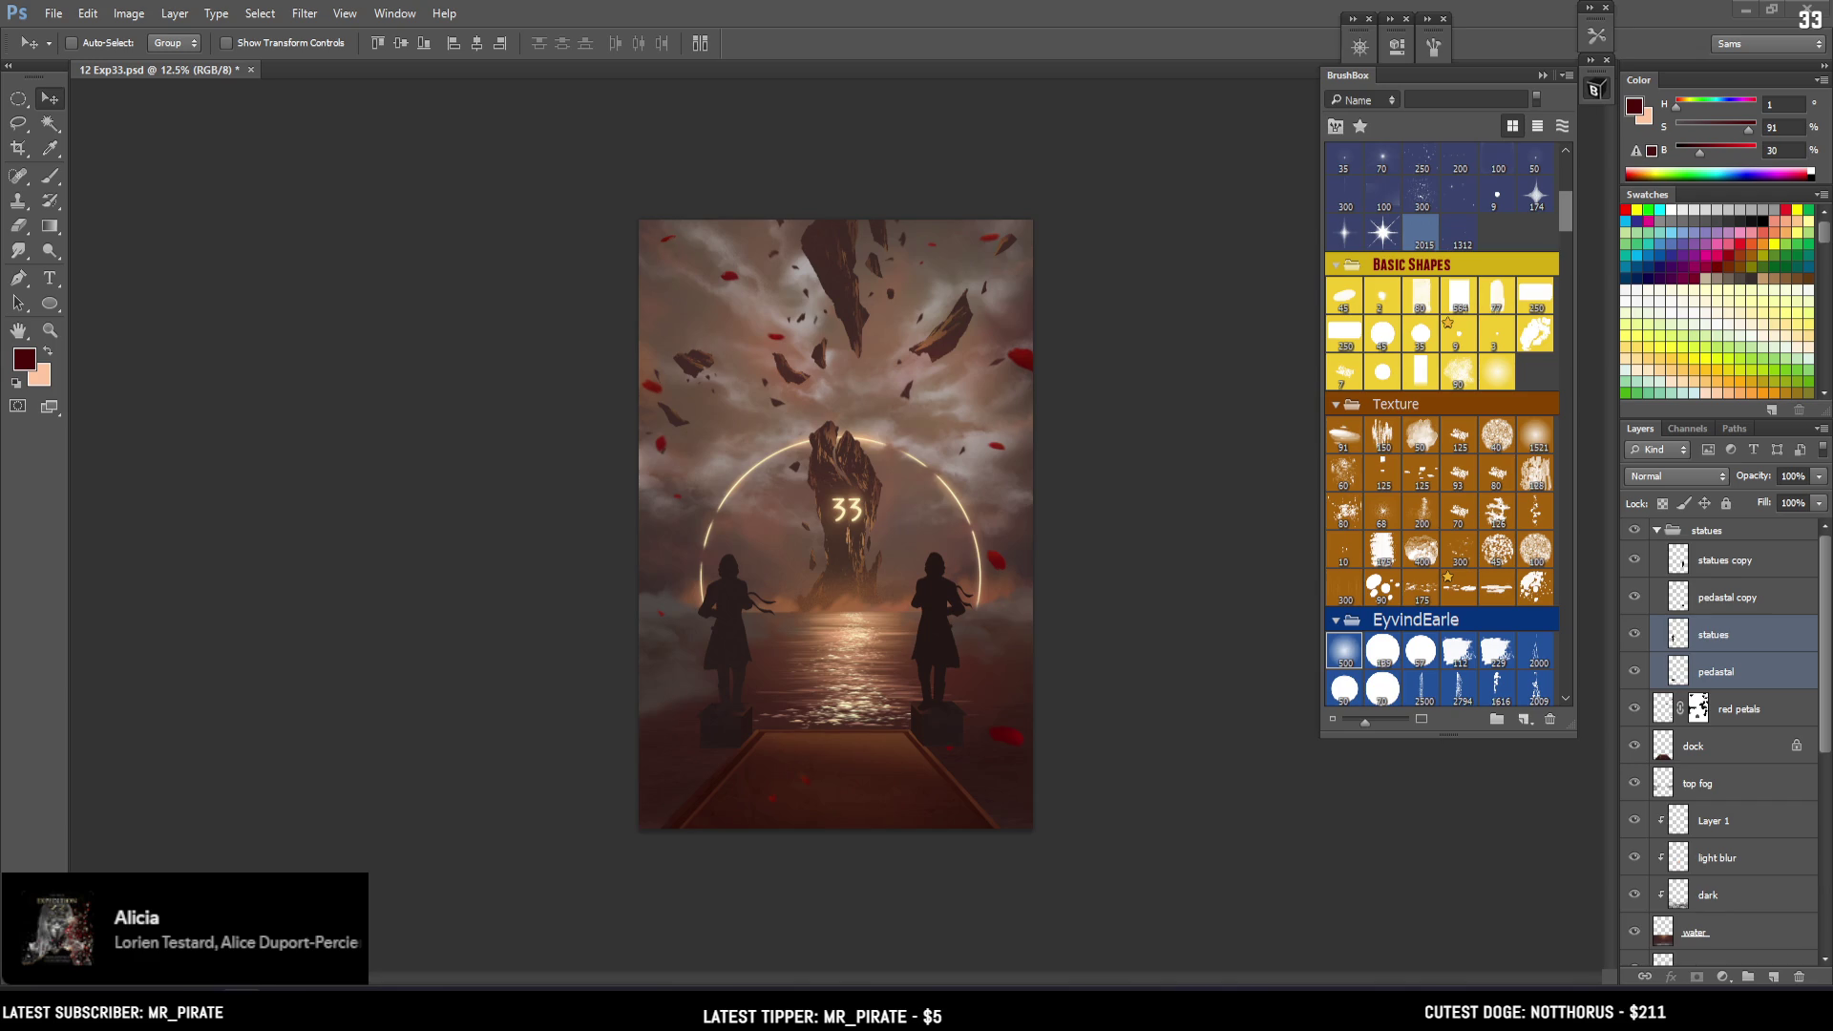
Compare the statues layer's visibility, then lock its transparency
left_click(891, 46)
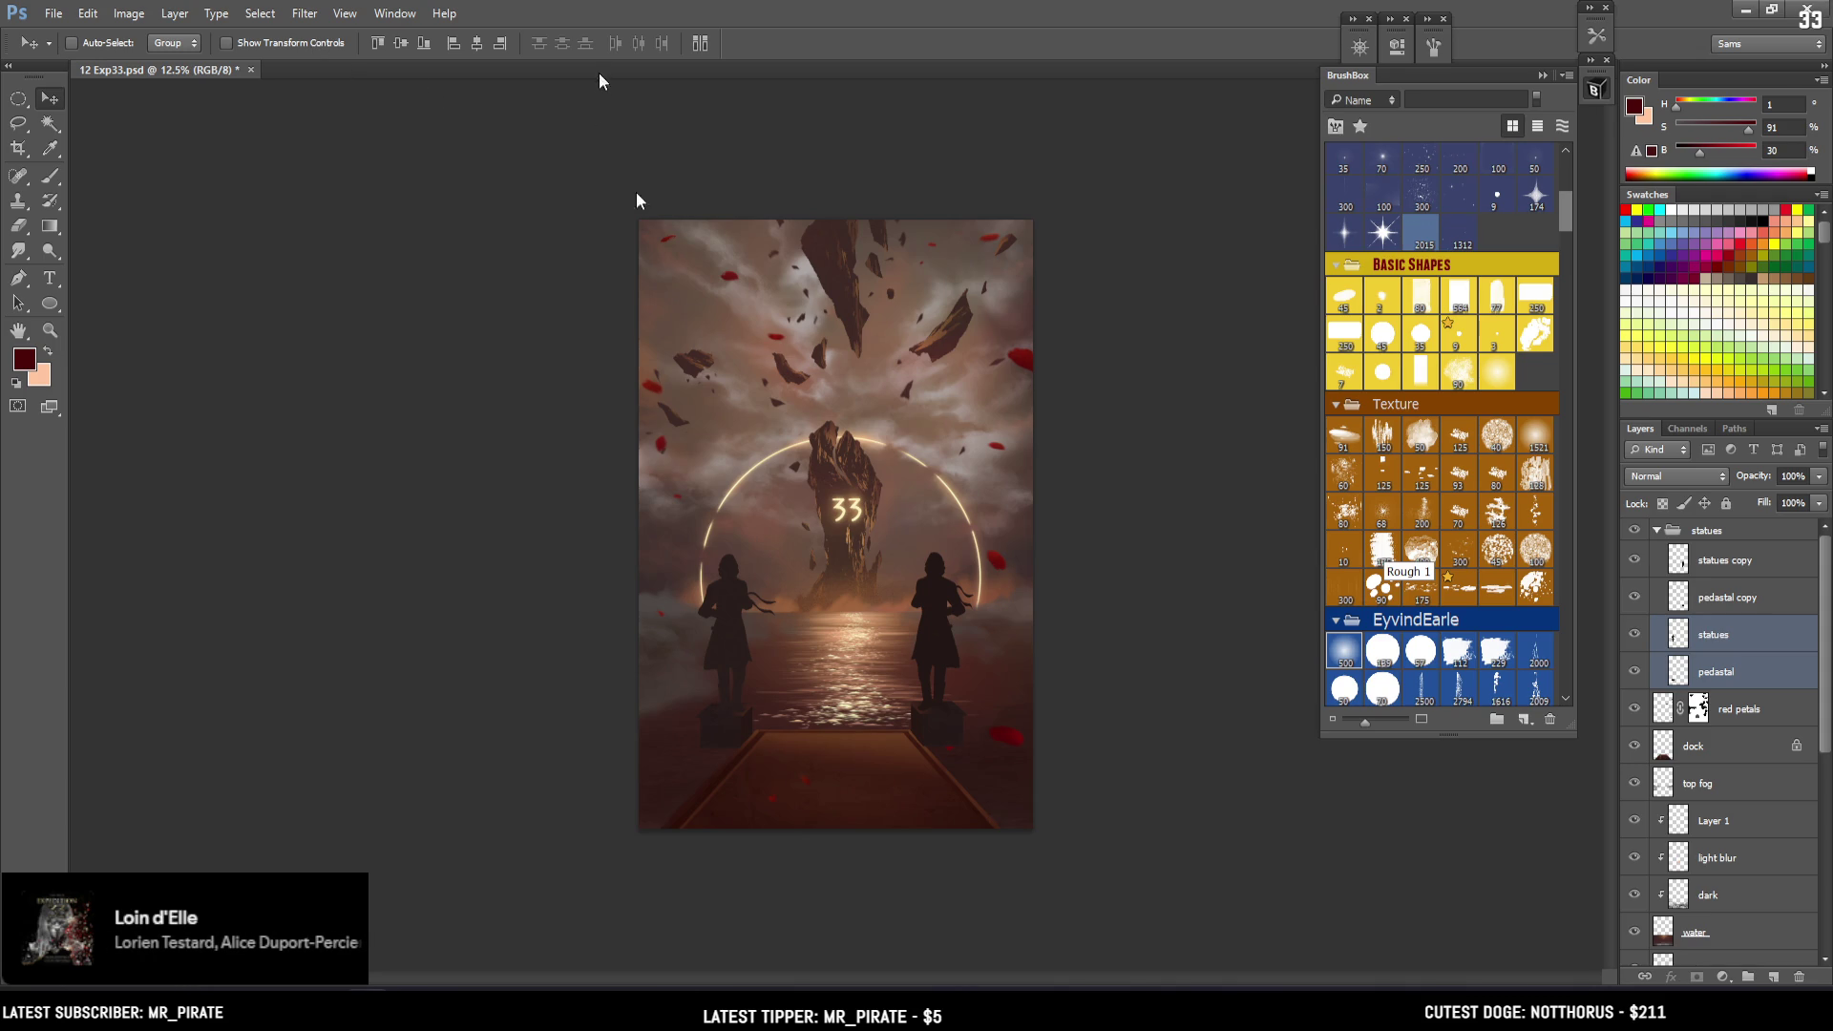
left_click(1776, 668)
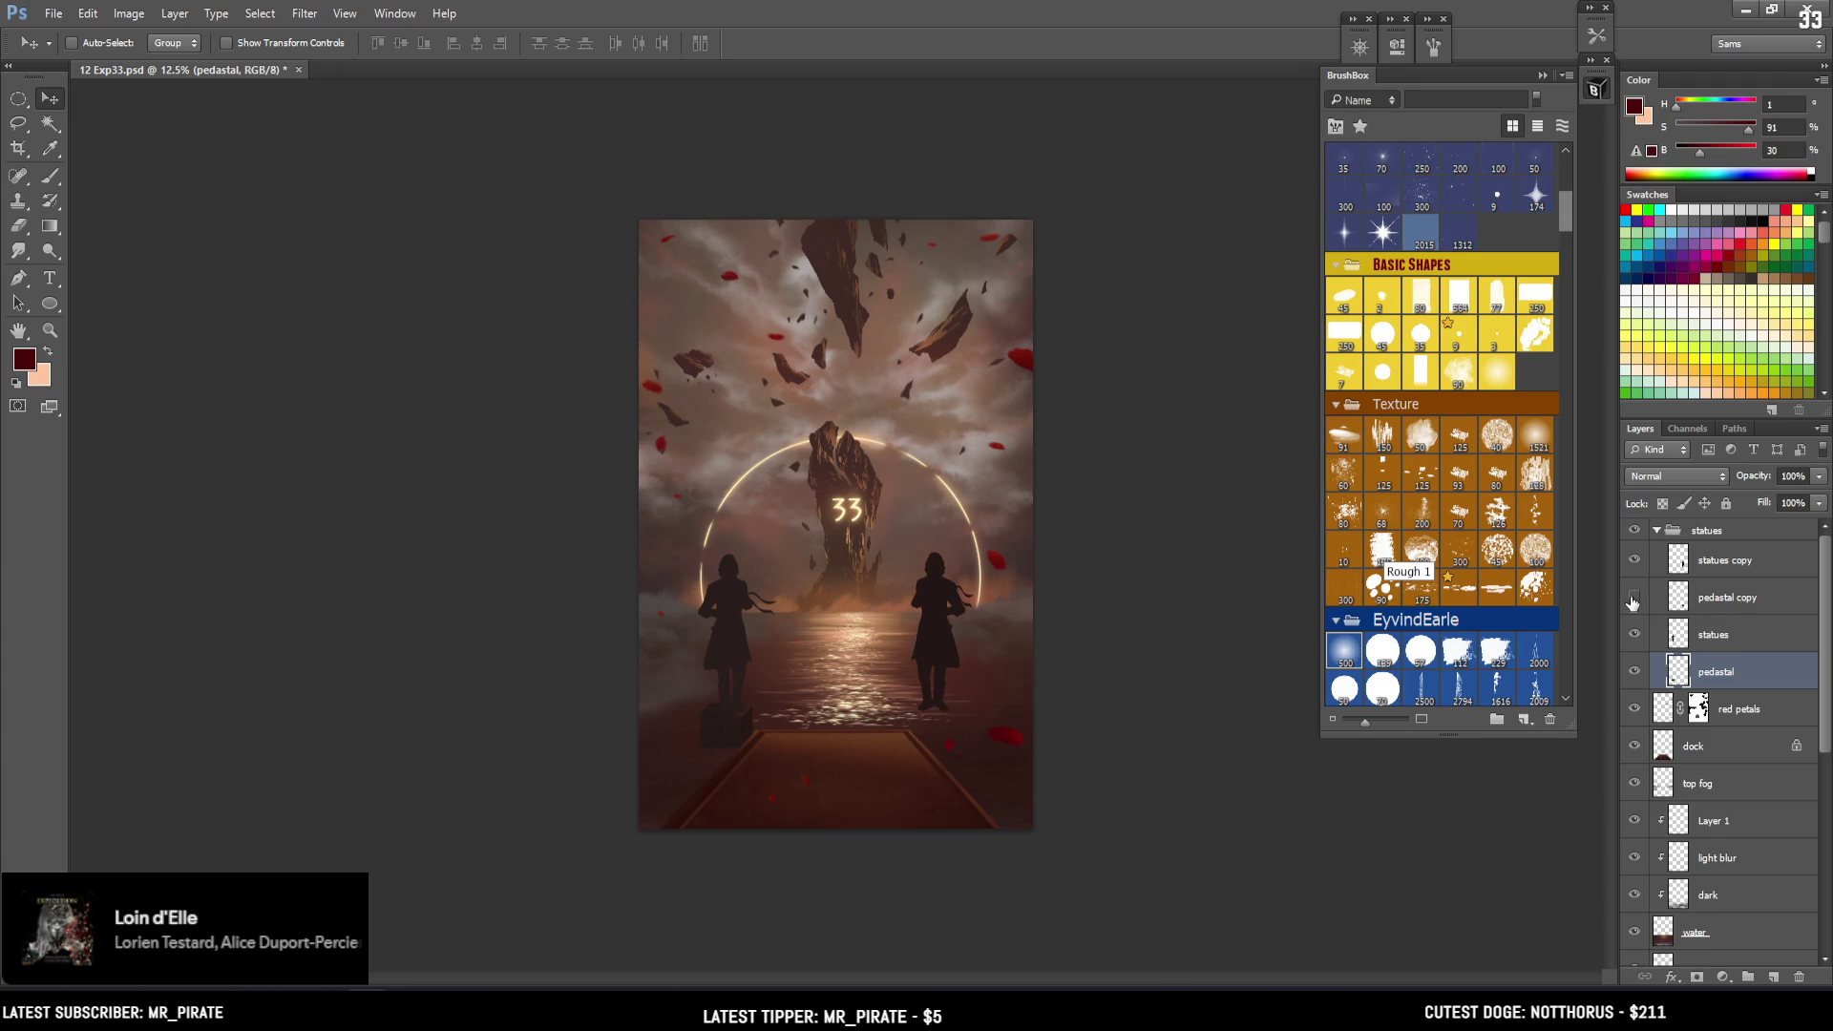
left_click(1634, 634)
left_click(1634, 634)
left_click(1680, 638)
left_click(1662, 504)
Sample the statue's near-black with a 1200-pixel brush and zoom to 16.7%
key("b")
left_click(934, 590, "alt")
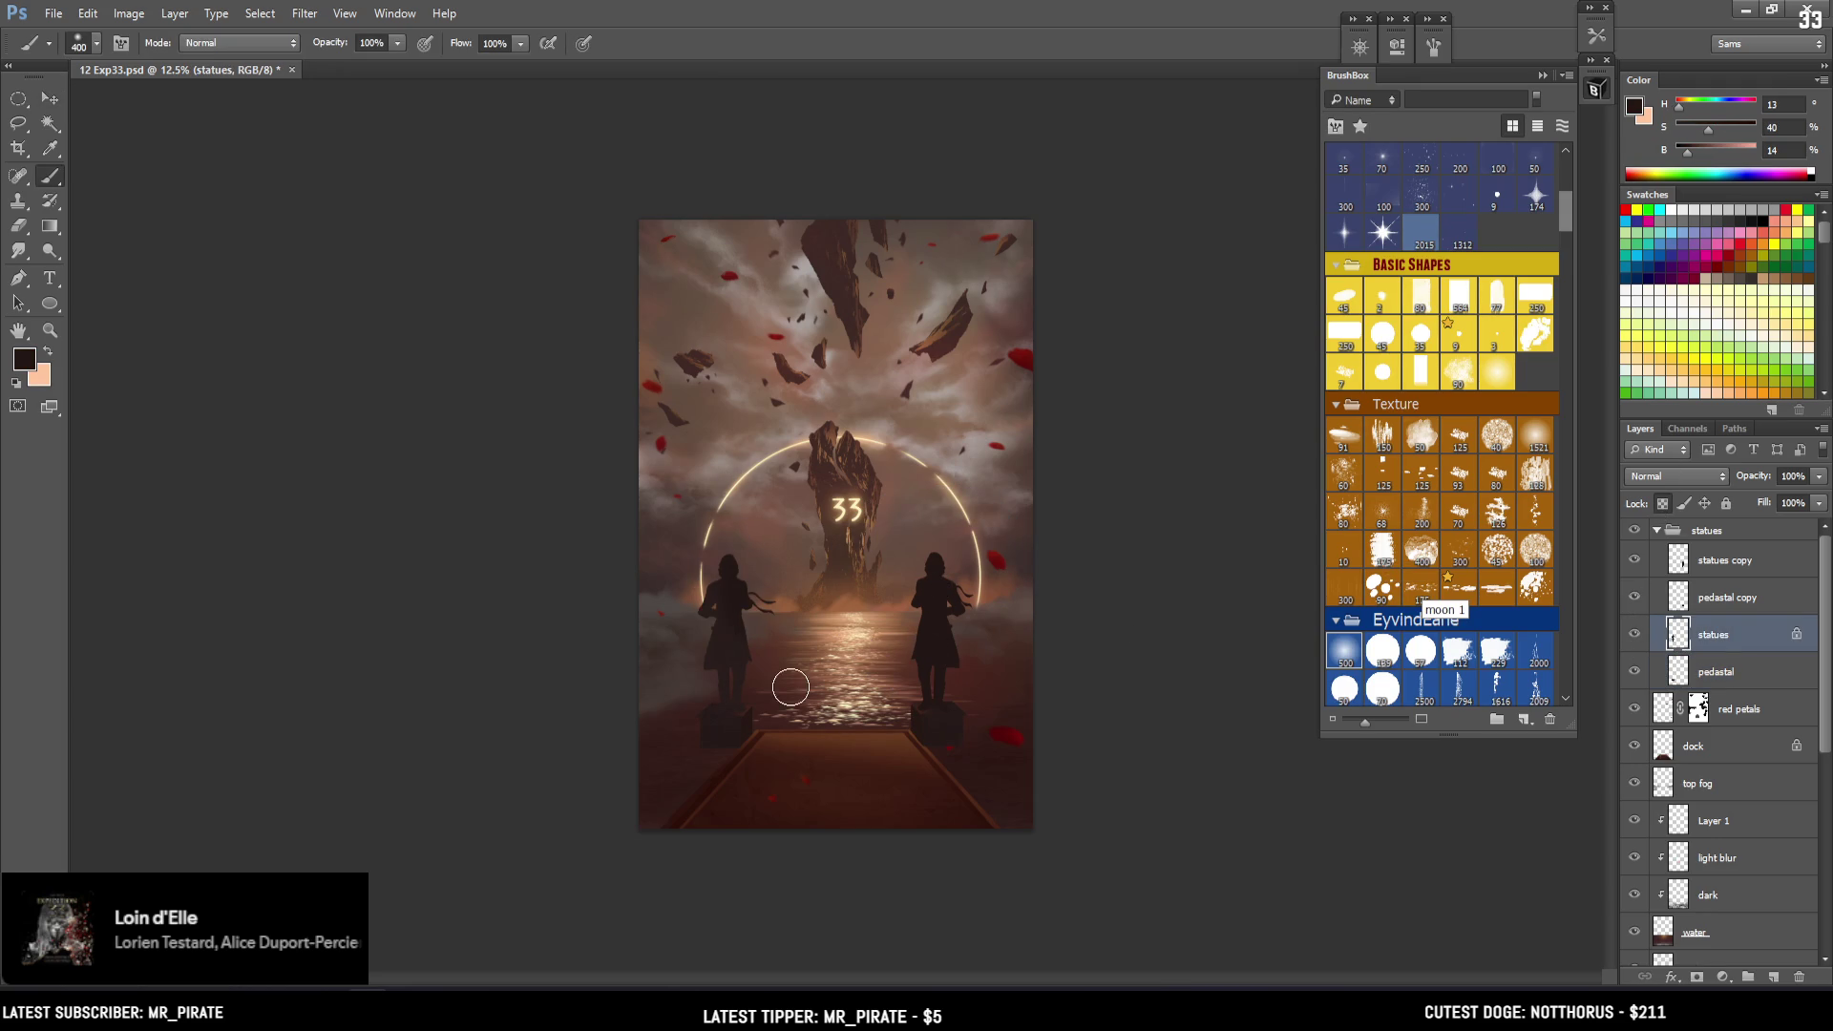
key("bracketright")
key("bracketright")
key("bracketright")
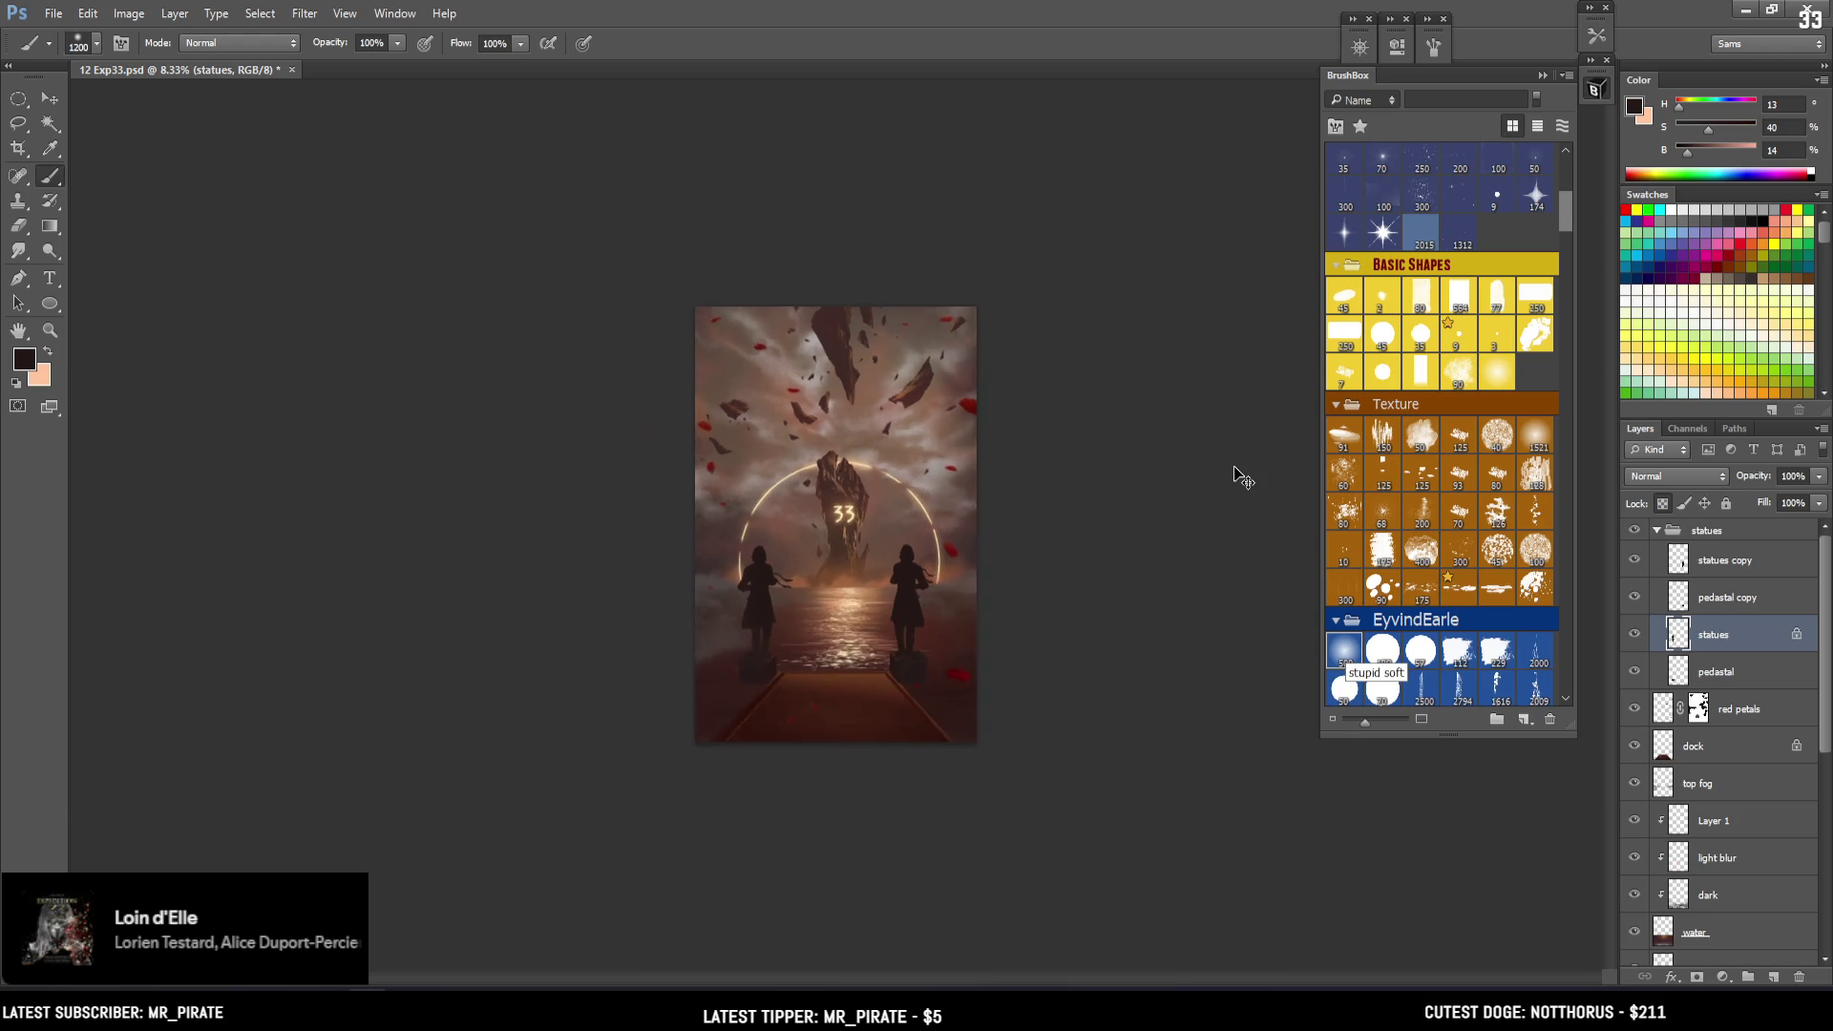
key("ctrl+plus")
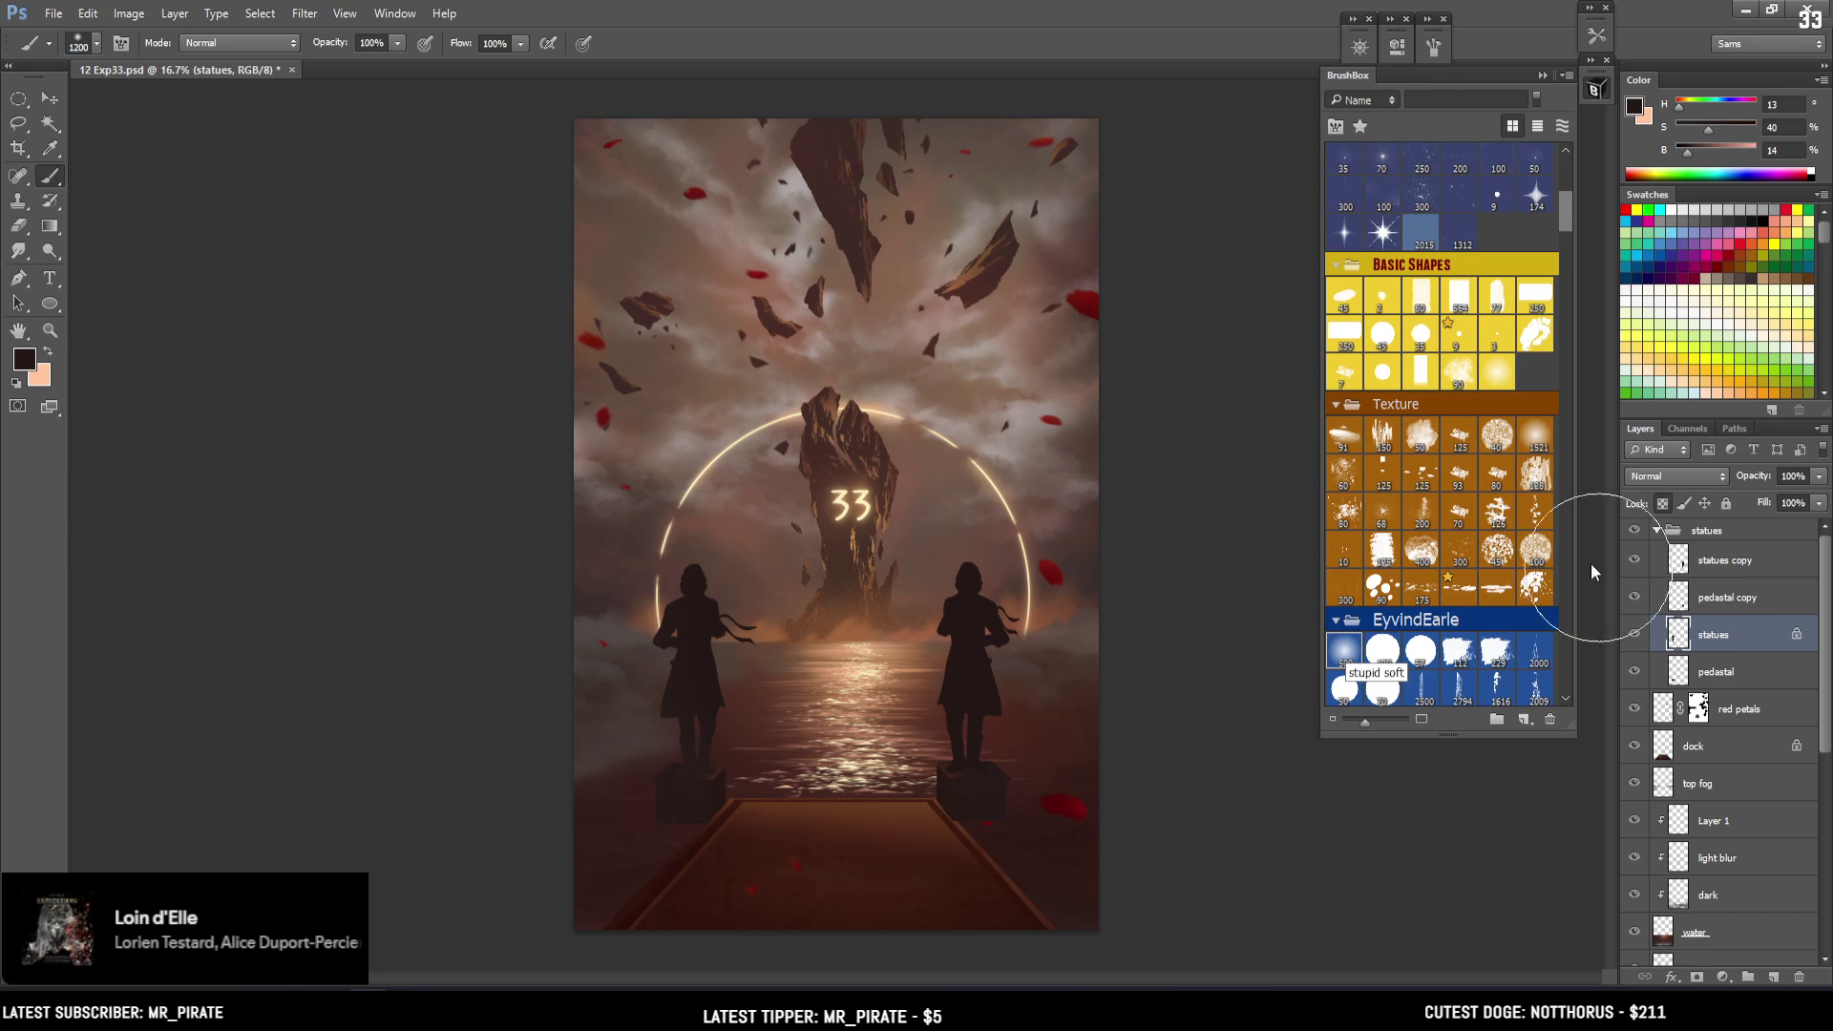
Collapse the statues group and add a new layer above dock named 'white specs'
left_click(1714, 559)
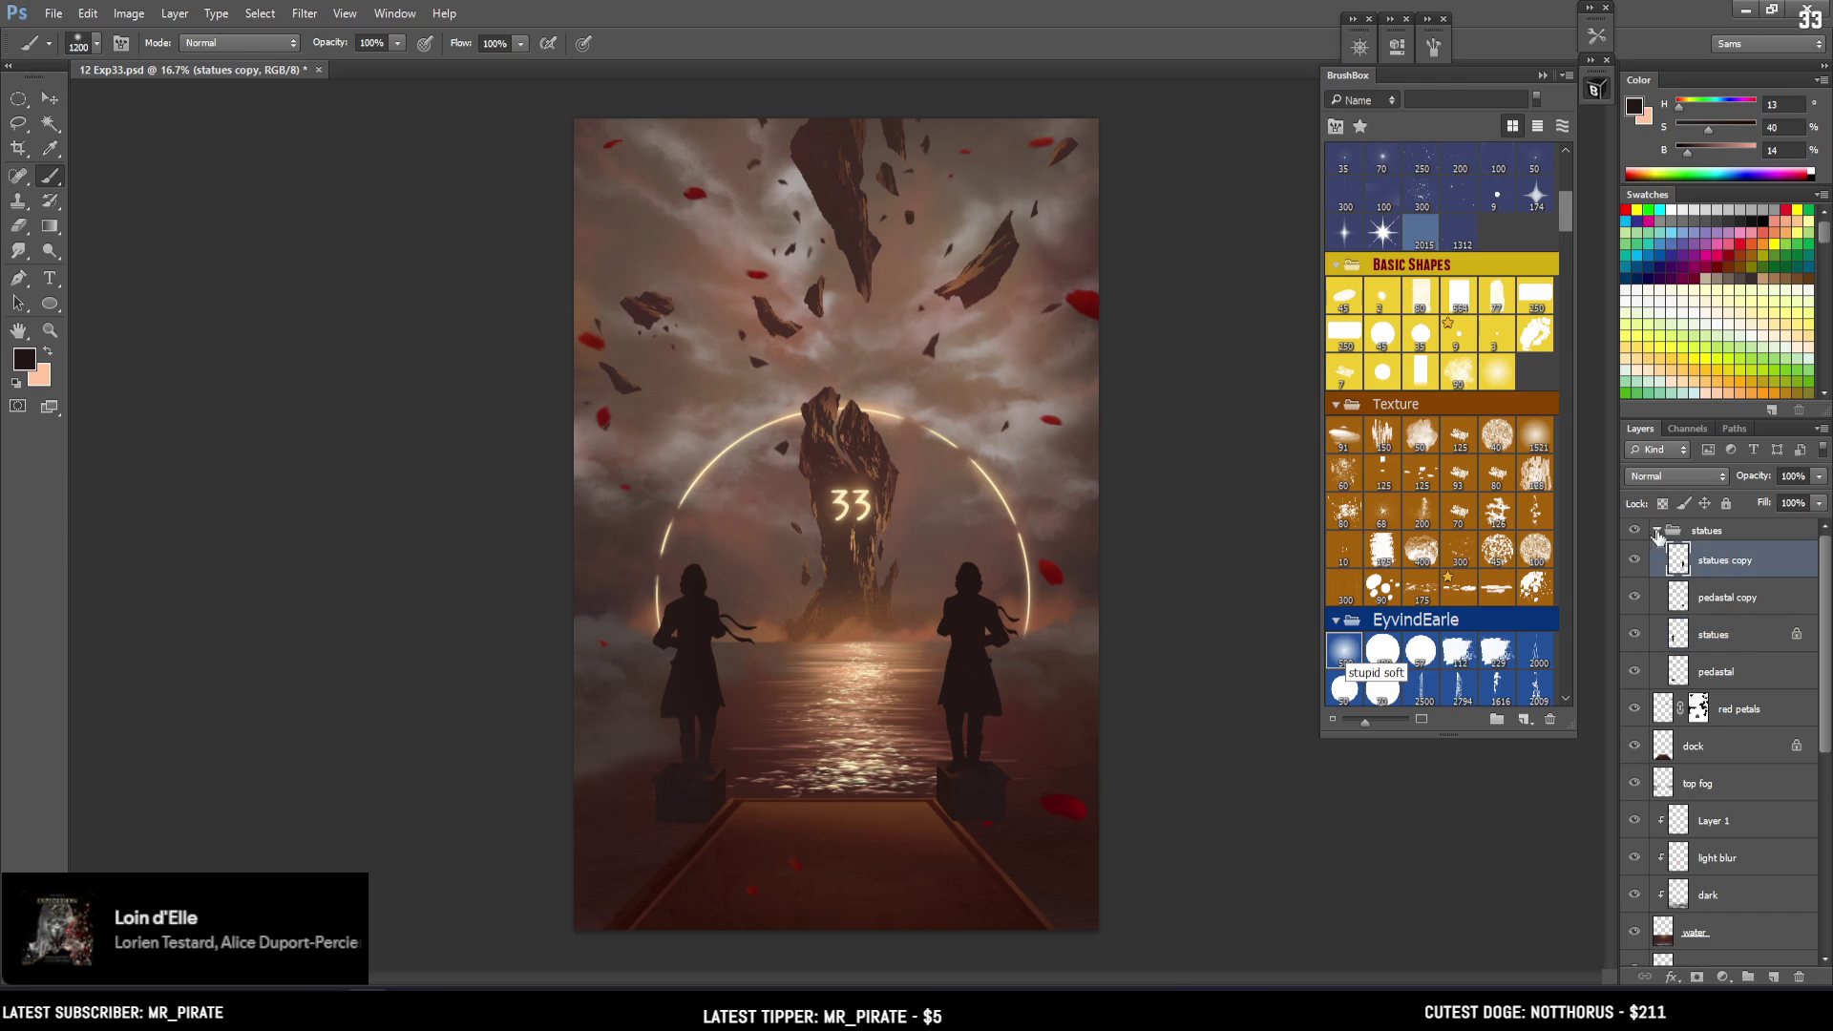
left_click(1657, 531)
left_click(1733, 597)
left_click(1774, 976)
double_click(1704, 597)
type("w")
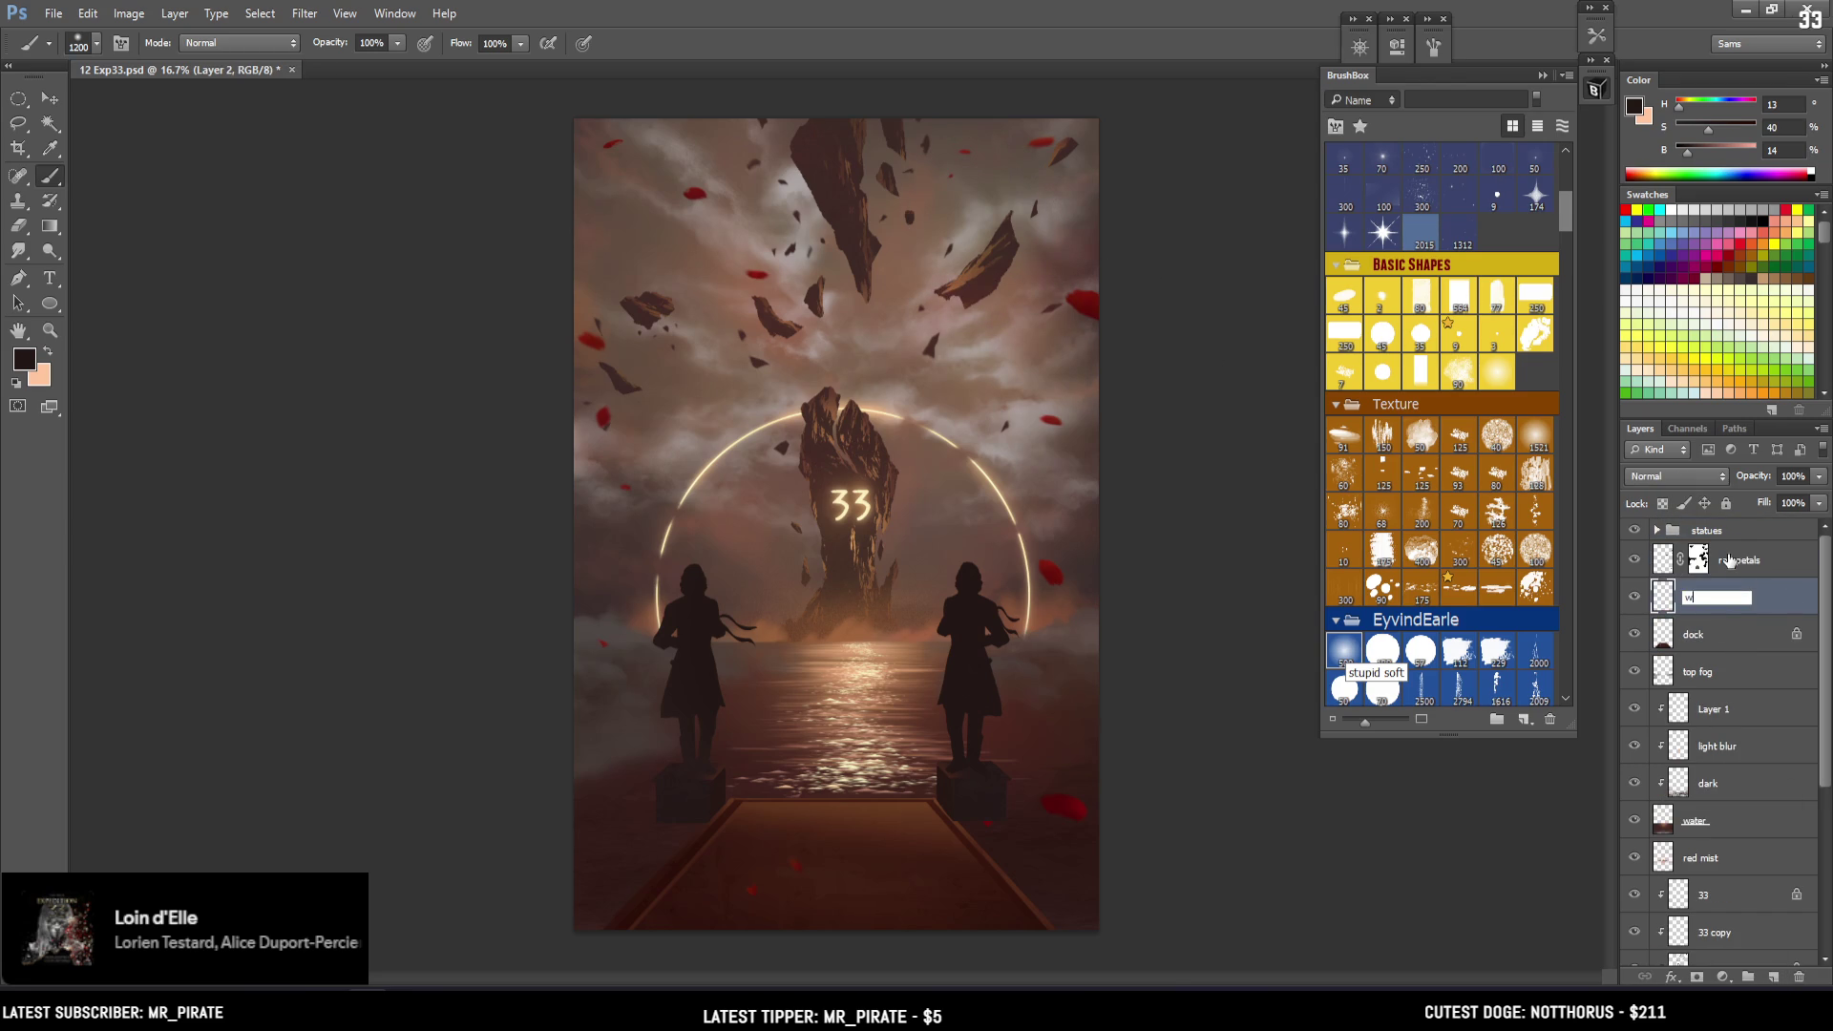
type("hite specs")
Confirm the 'white specs' layer name and pick a small 20-pixel brush
key("Return")
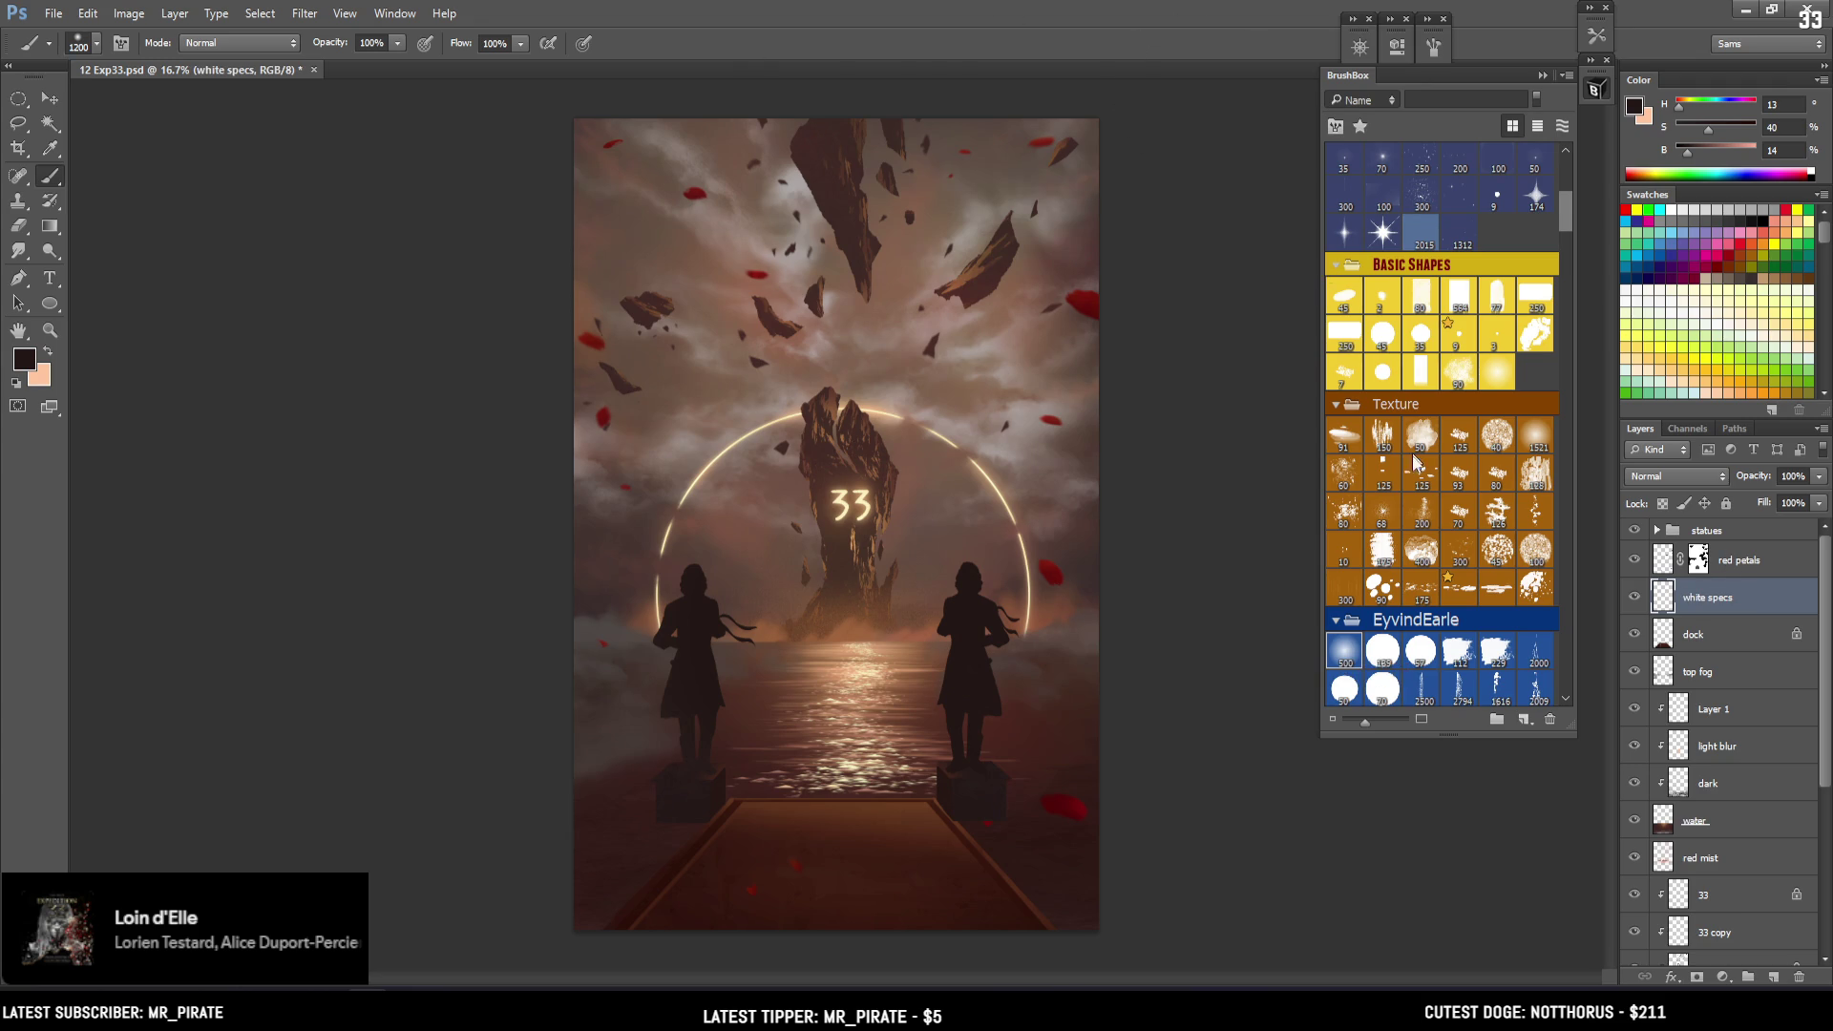
scroll(1421, 446, "down", 5)
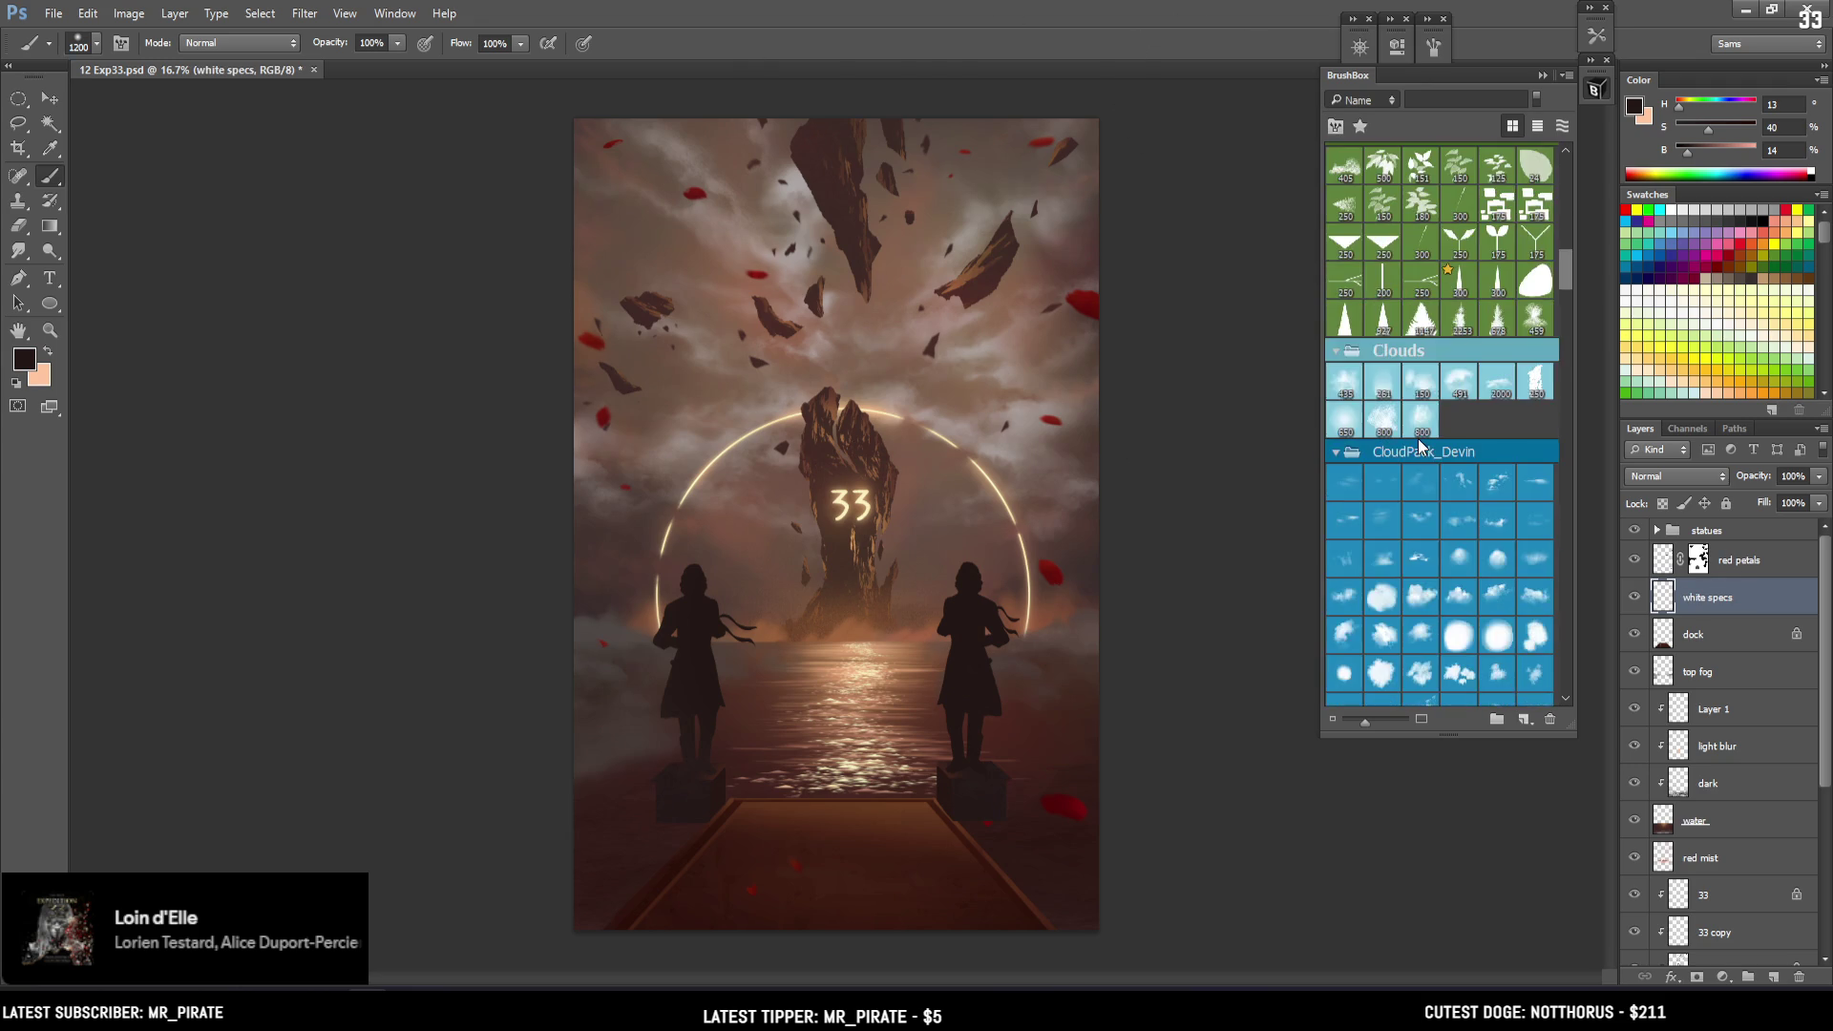
scroll(1421, 446, "down", 5)
scroll(1432, 439, "down", 4)
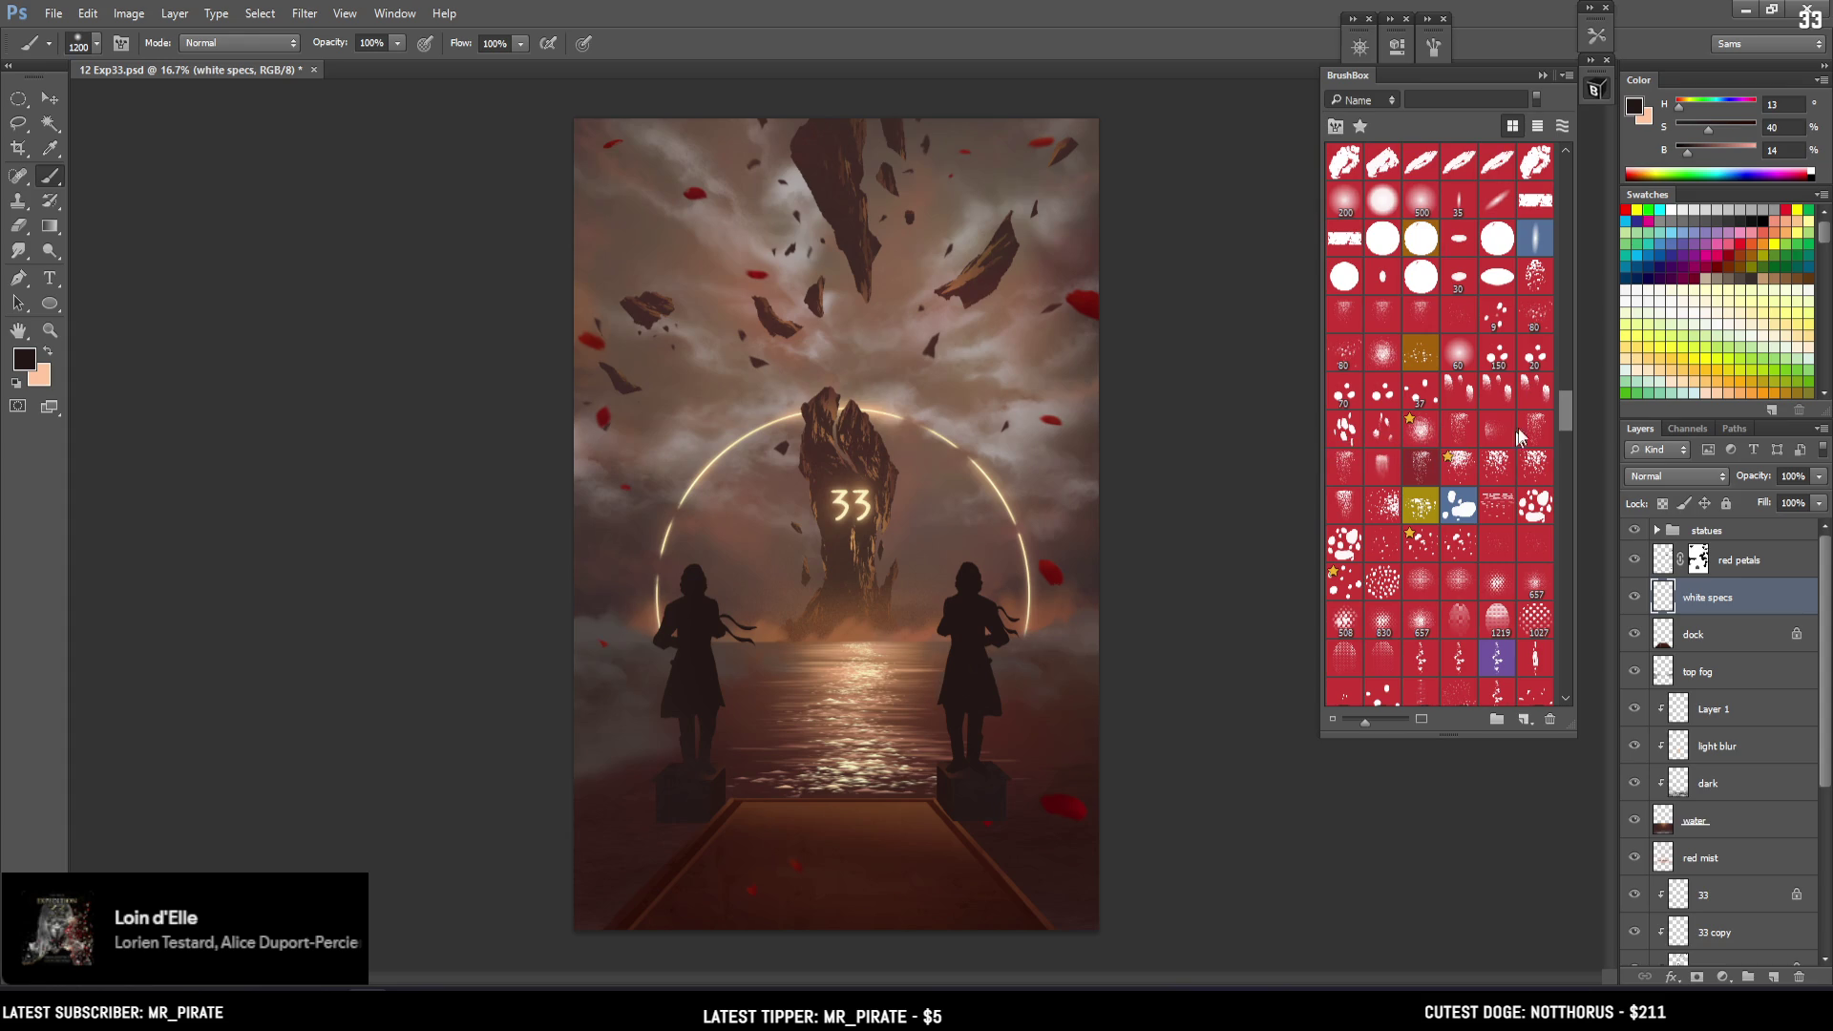
left_click_drag(1563, 413, 1561, 441)
left_click(1466, 550)
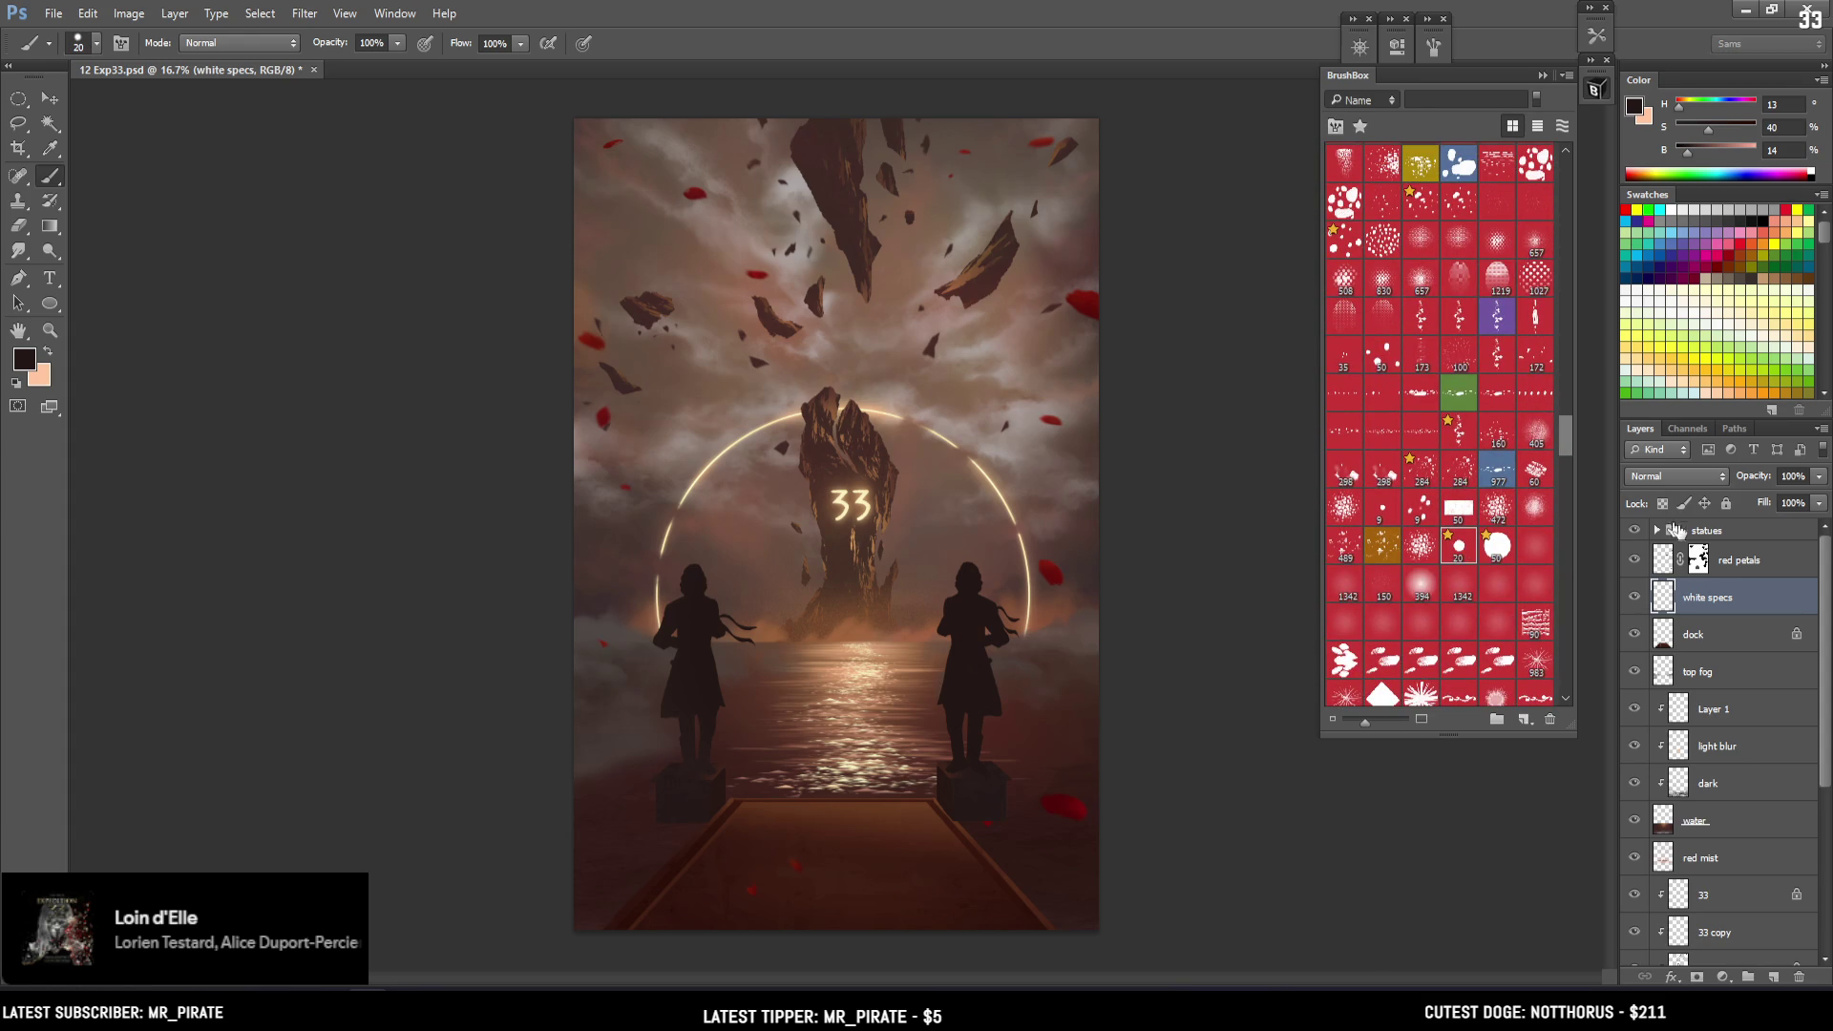
Set a pale cream paint colour sampled from the glowing 33, brush size 50
left_click(974, 435, "alt")
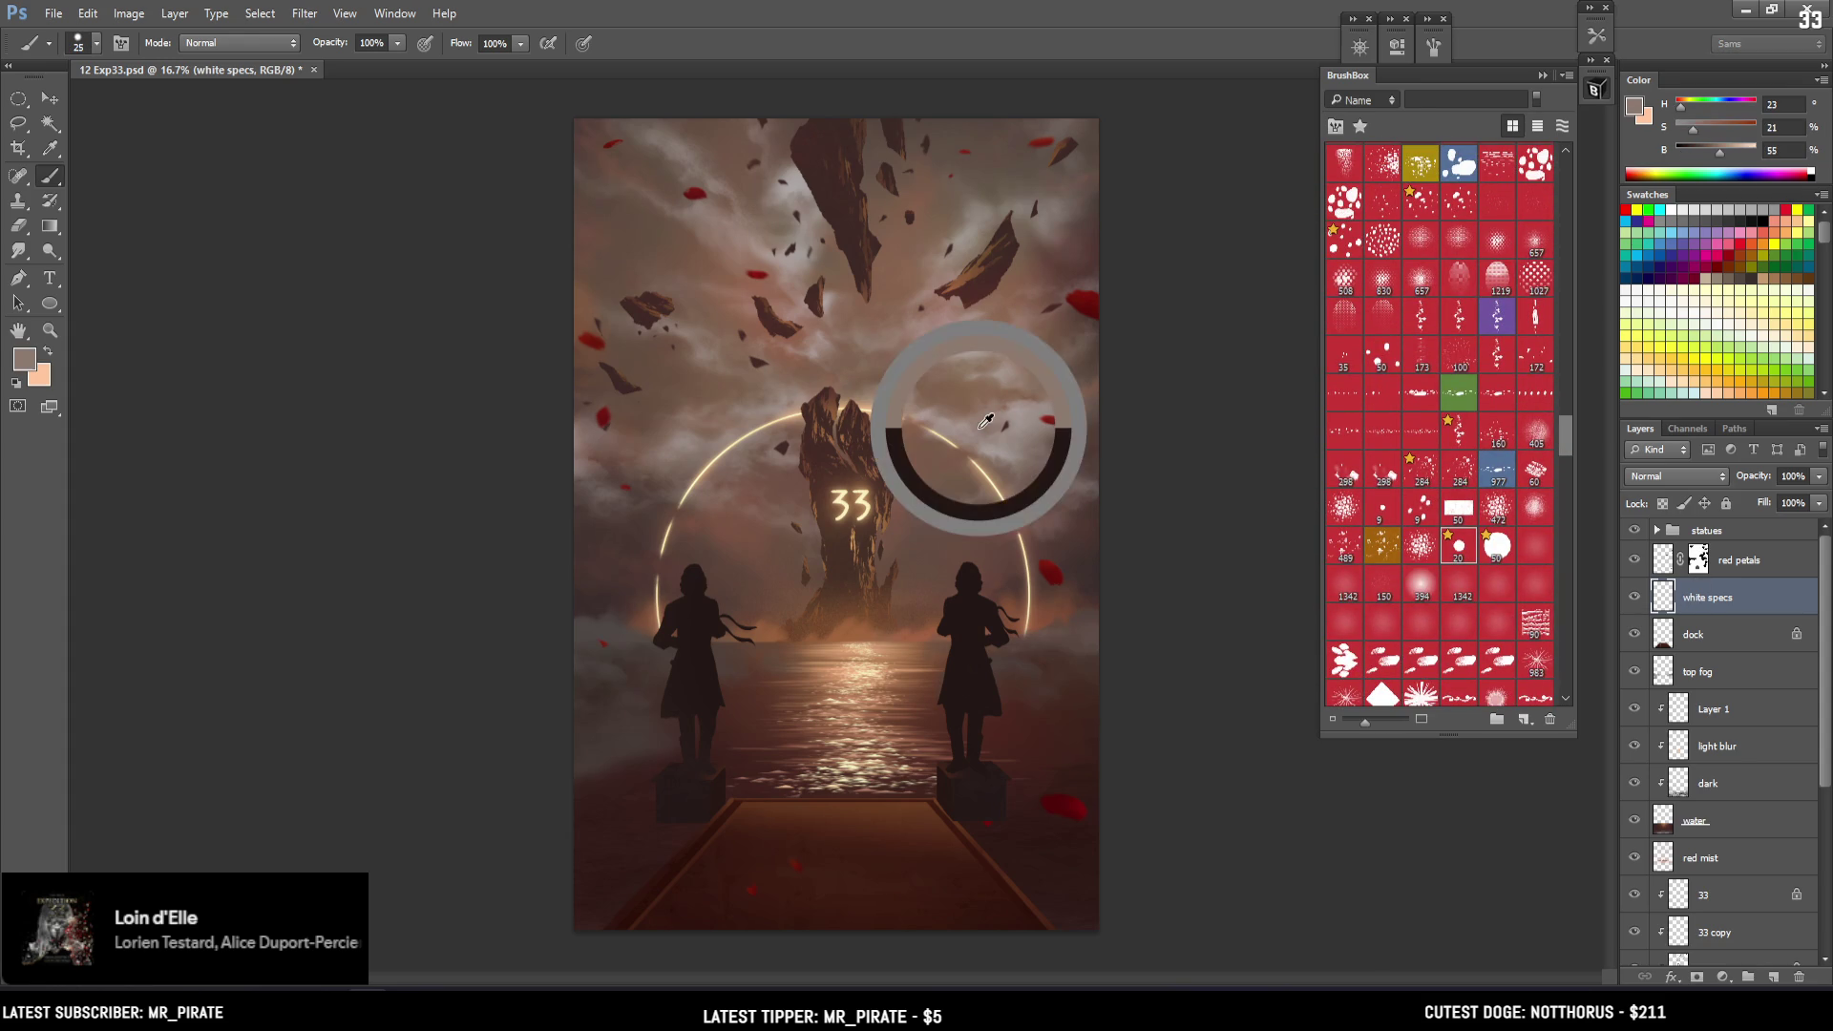
left_click(869, 496, "alt")
left_click_drag(1716, 138, 1690, 138)
key("bracketright")
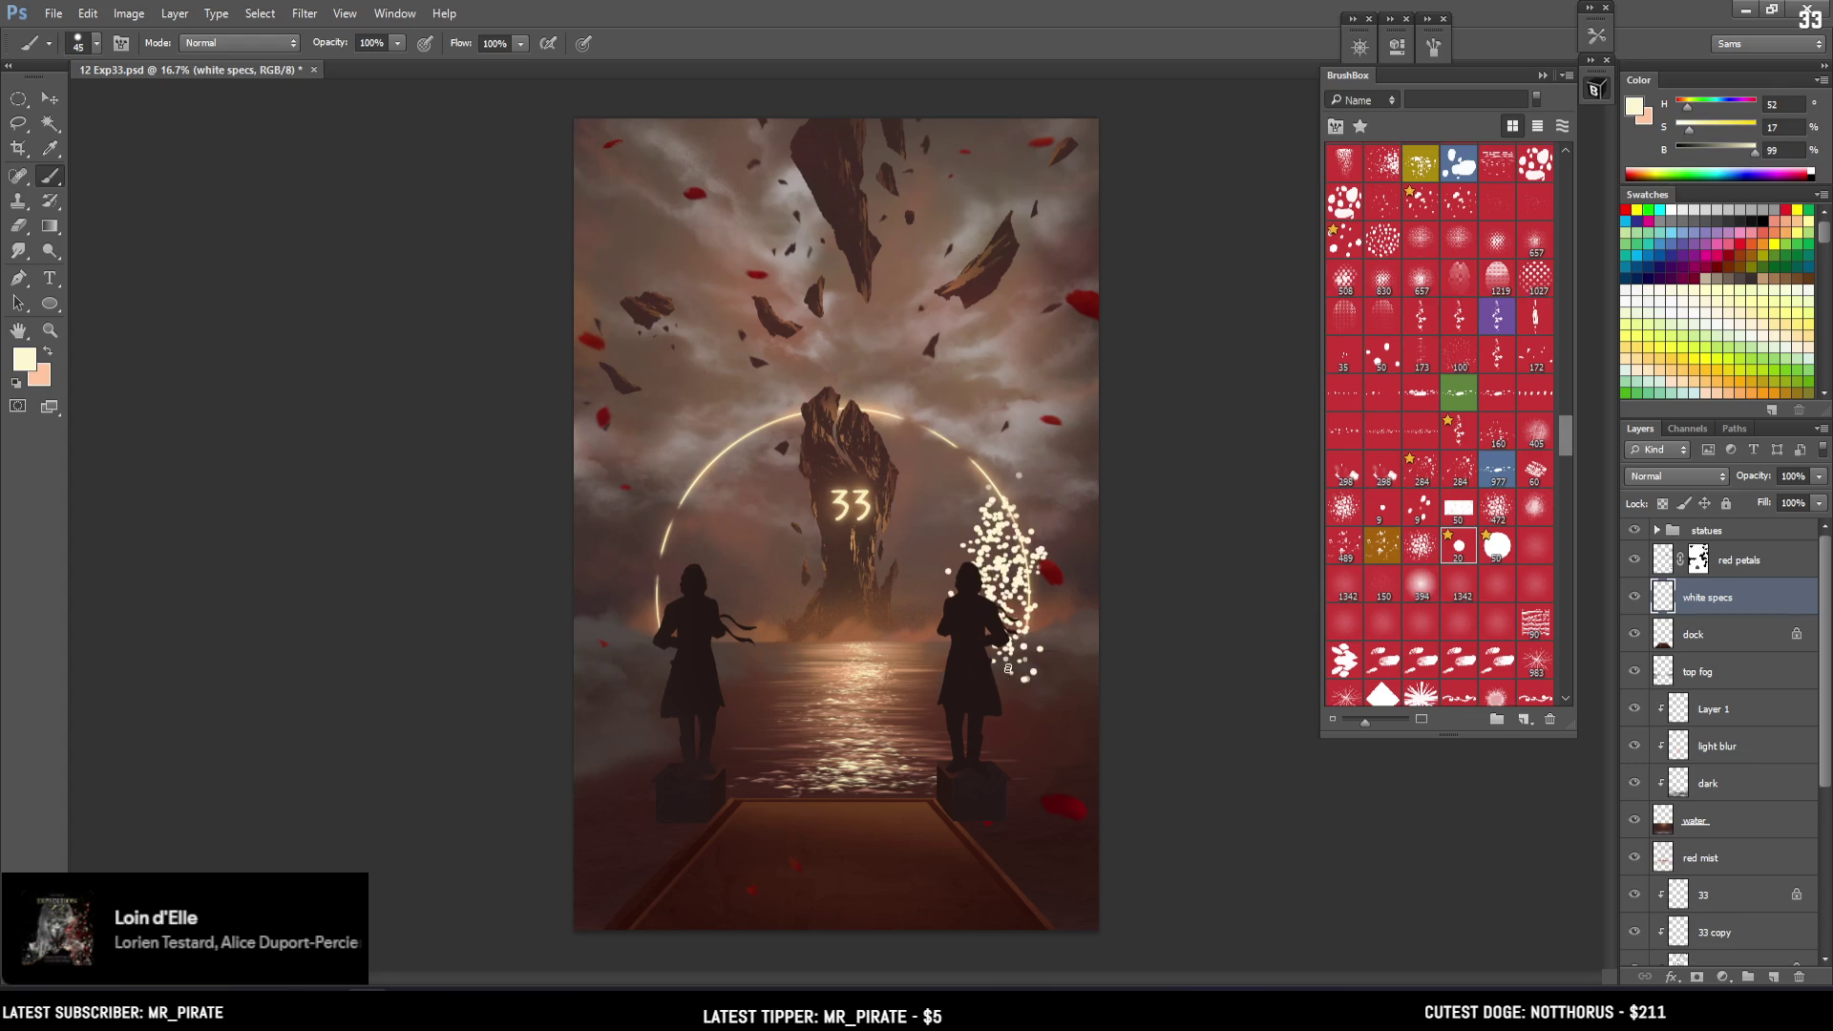
key("bracketright")
Move the white specs and red petals layers above the statues group, keeping white specs active
left_click_drag(1730, 603, 1737, 523)
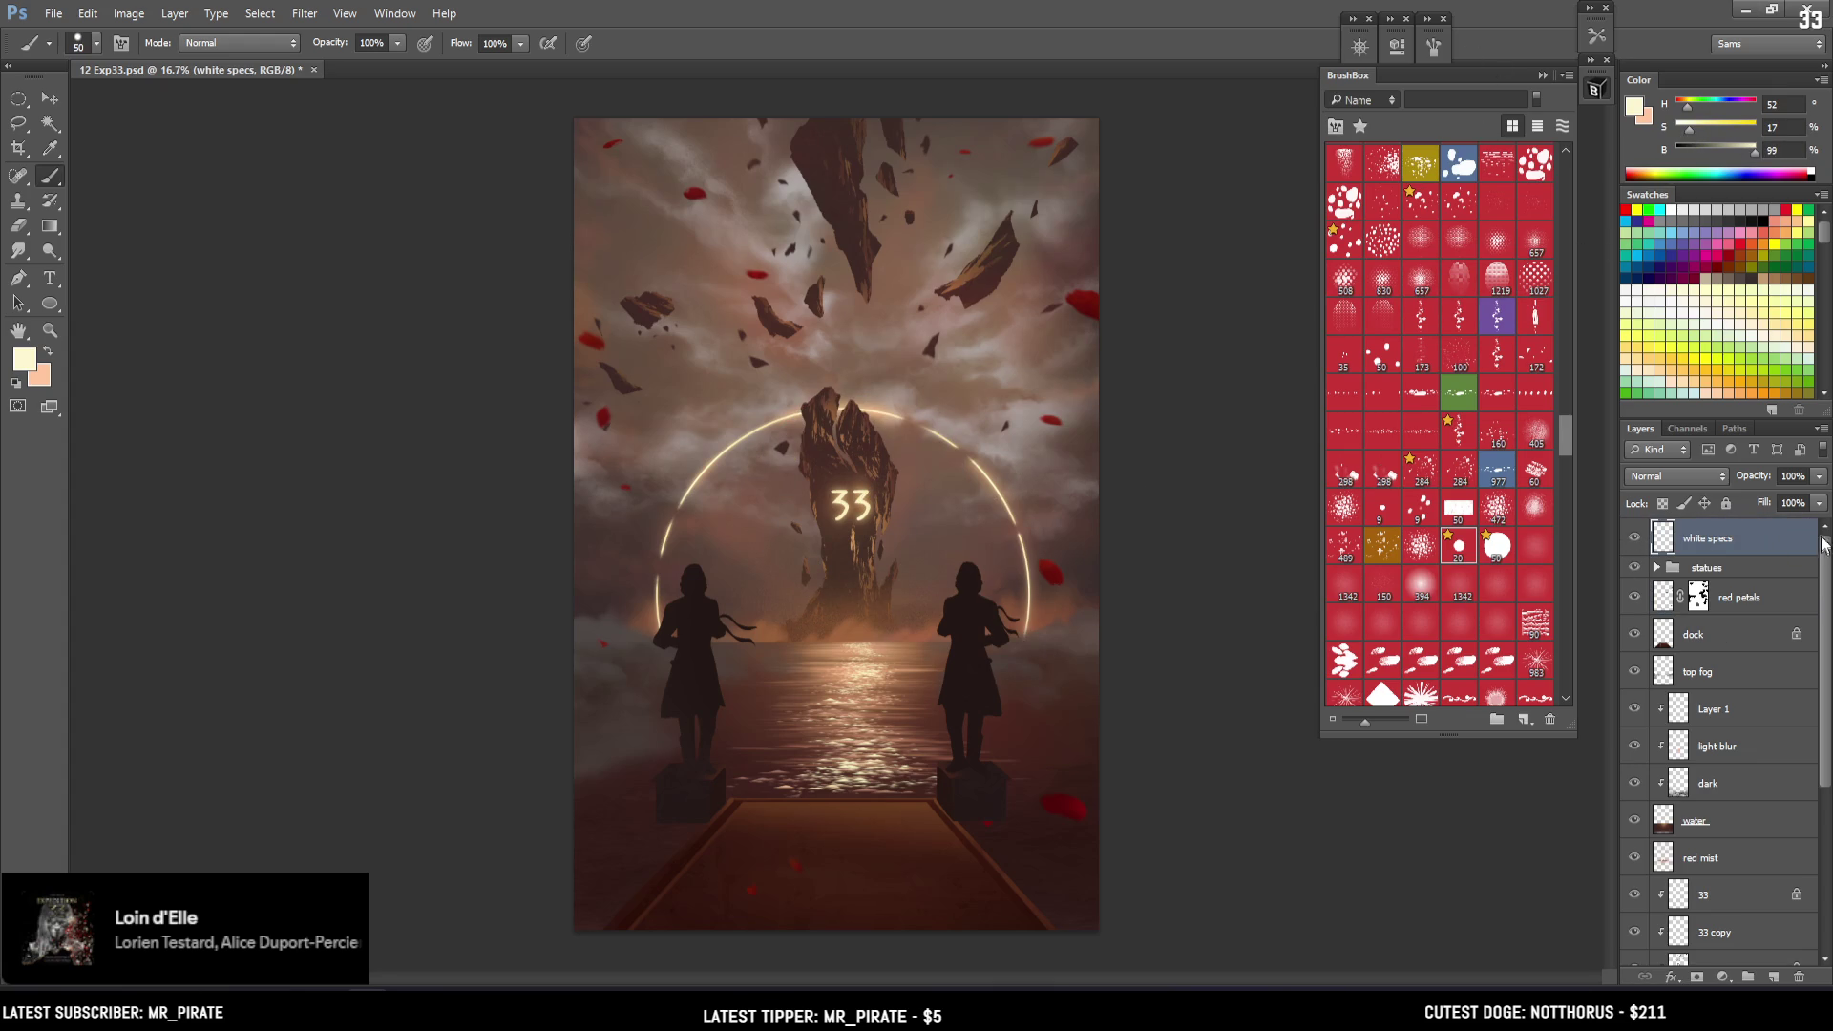
left_click_drag(1753, 605, 1756, 569)
left_click(1673, 540)
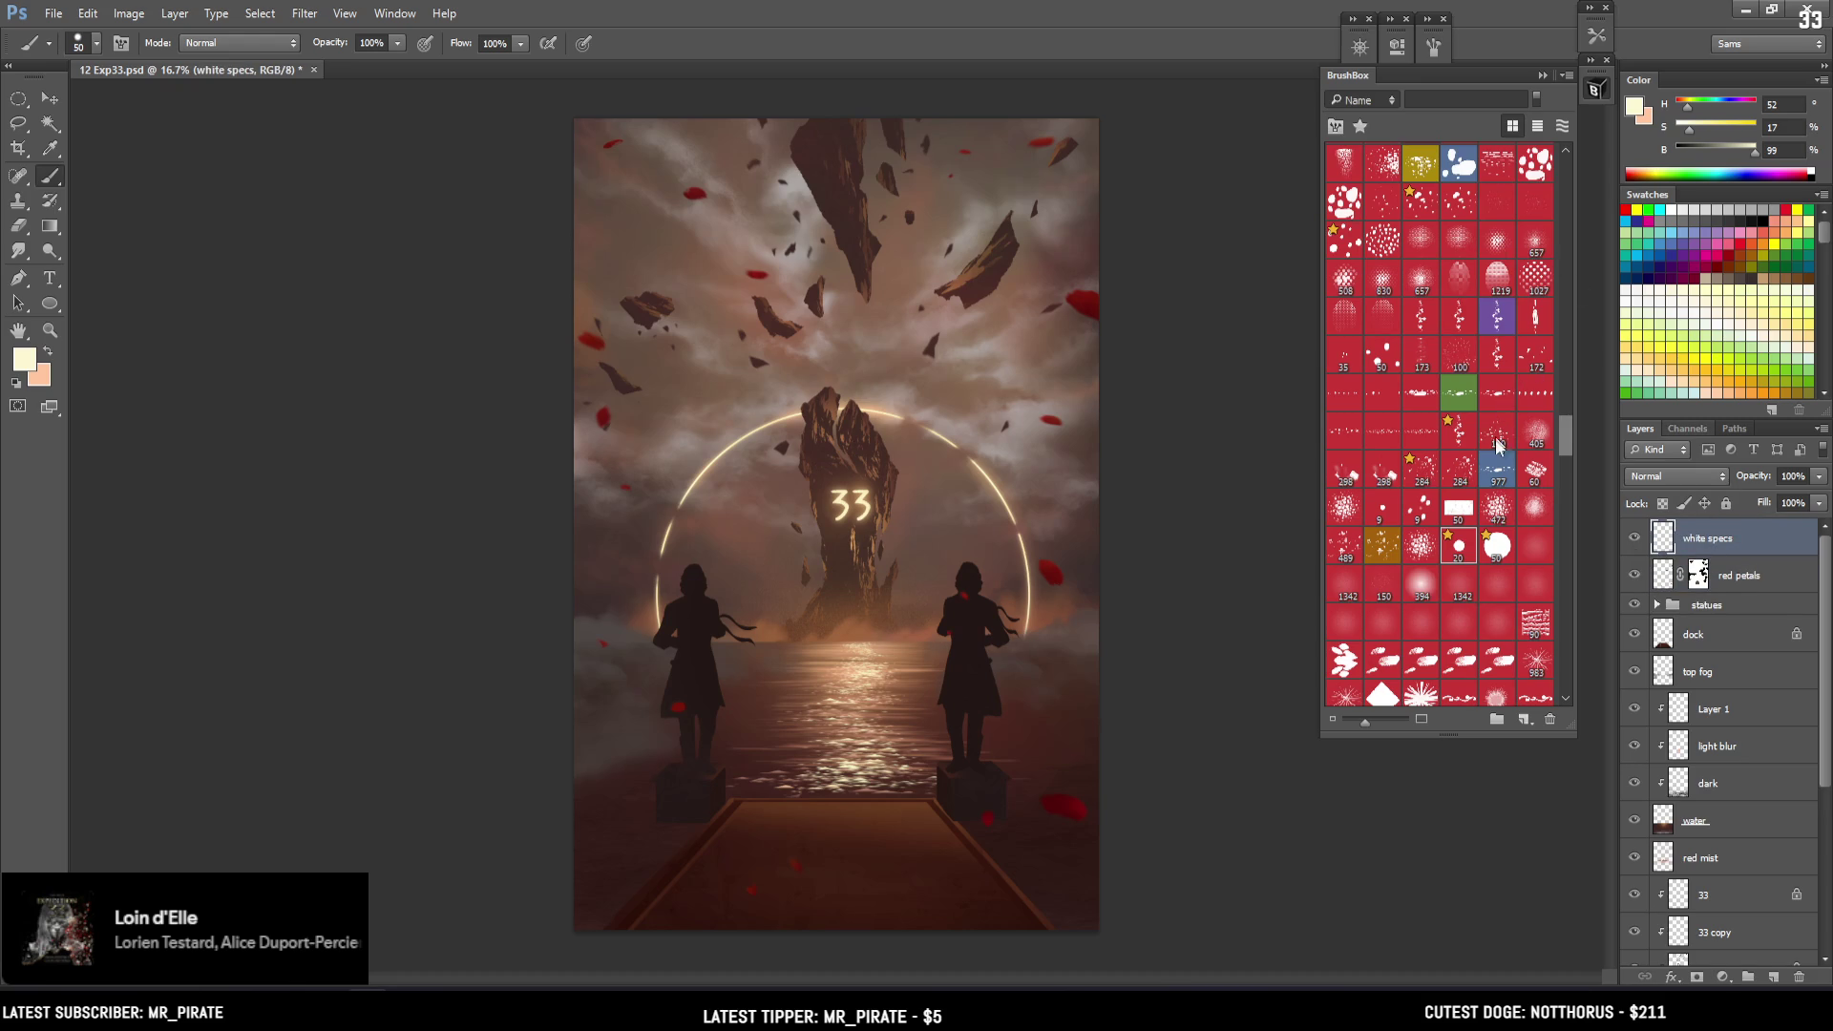
Choose a sampled round brush tip at size 60 and open the brush tip settings
left_click(1502, 554)
scroll(1564, 443, "up", 3)
scroll(1565, 429, "up", 3)
scroll(1565, 420, "up", 2)
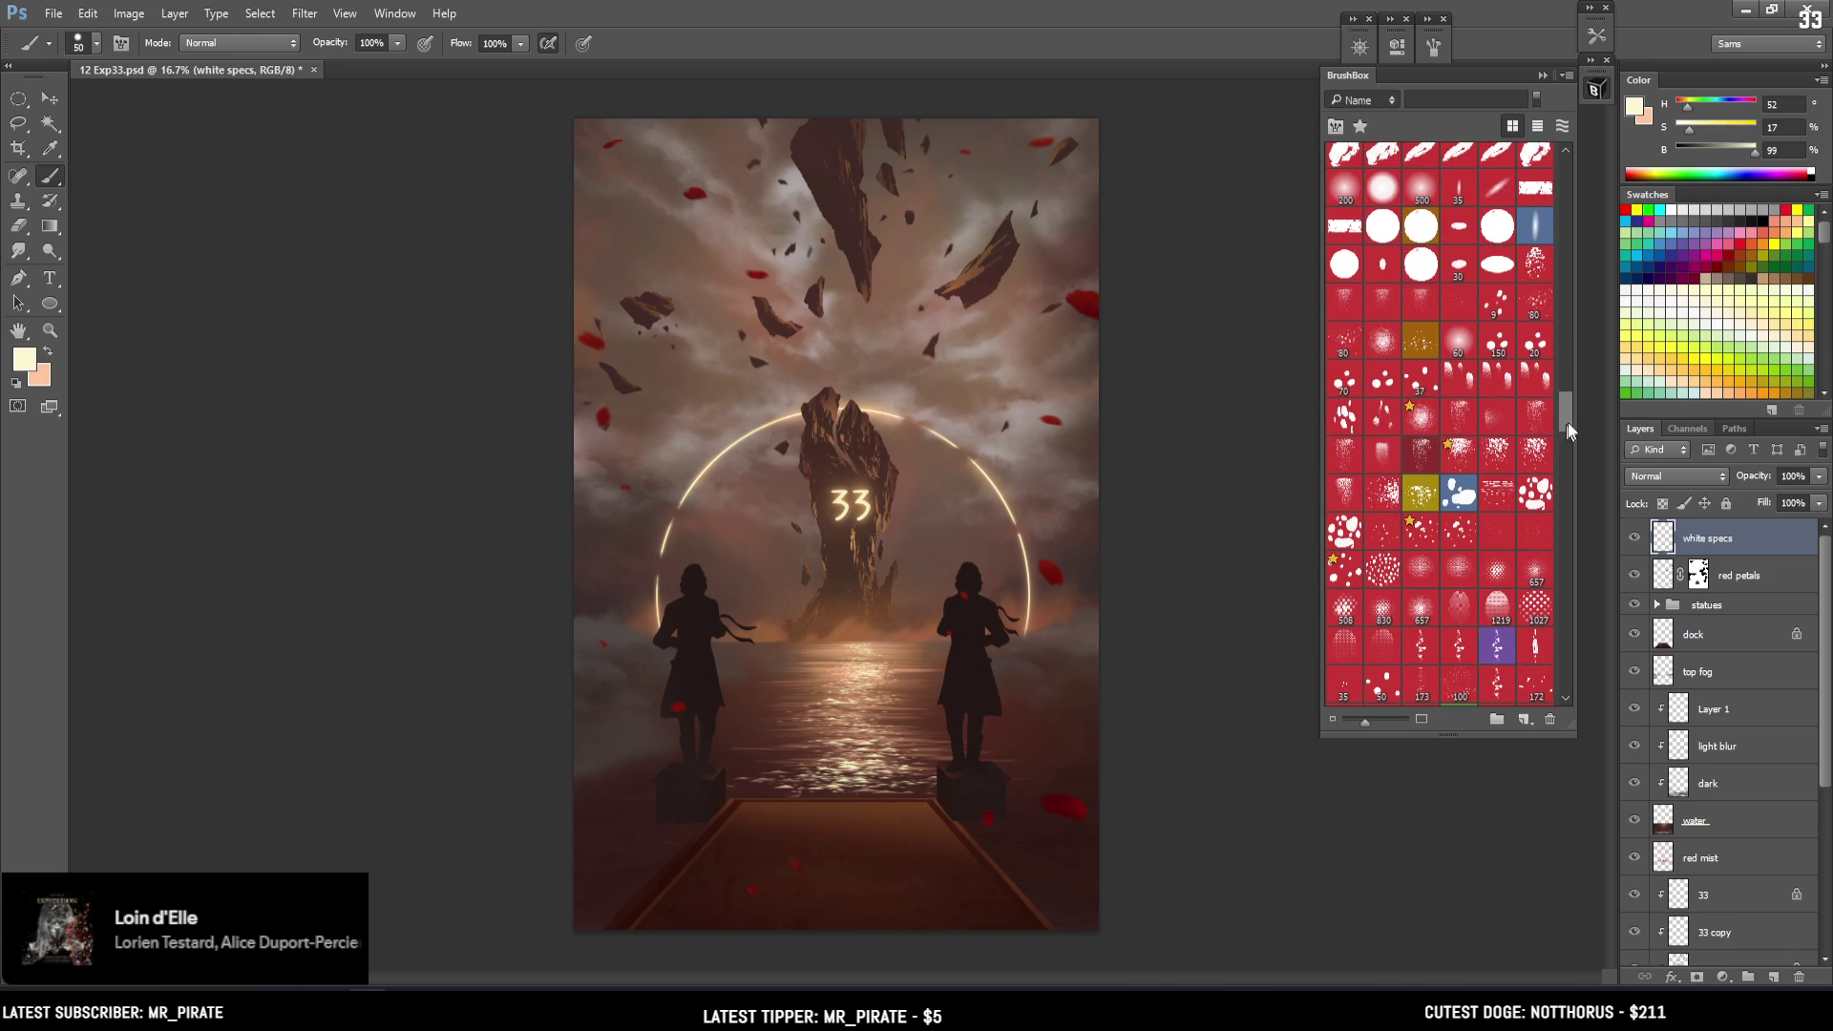
left_click_drag(1561, 409, 1552, 407)
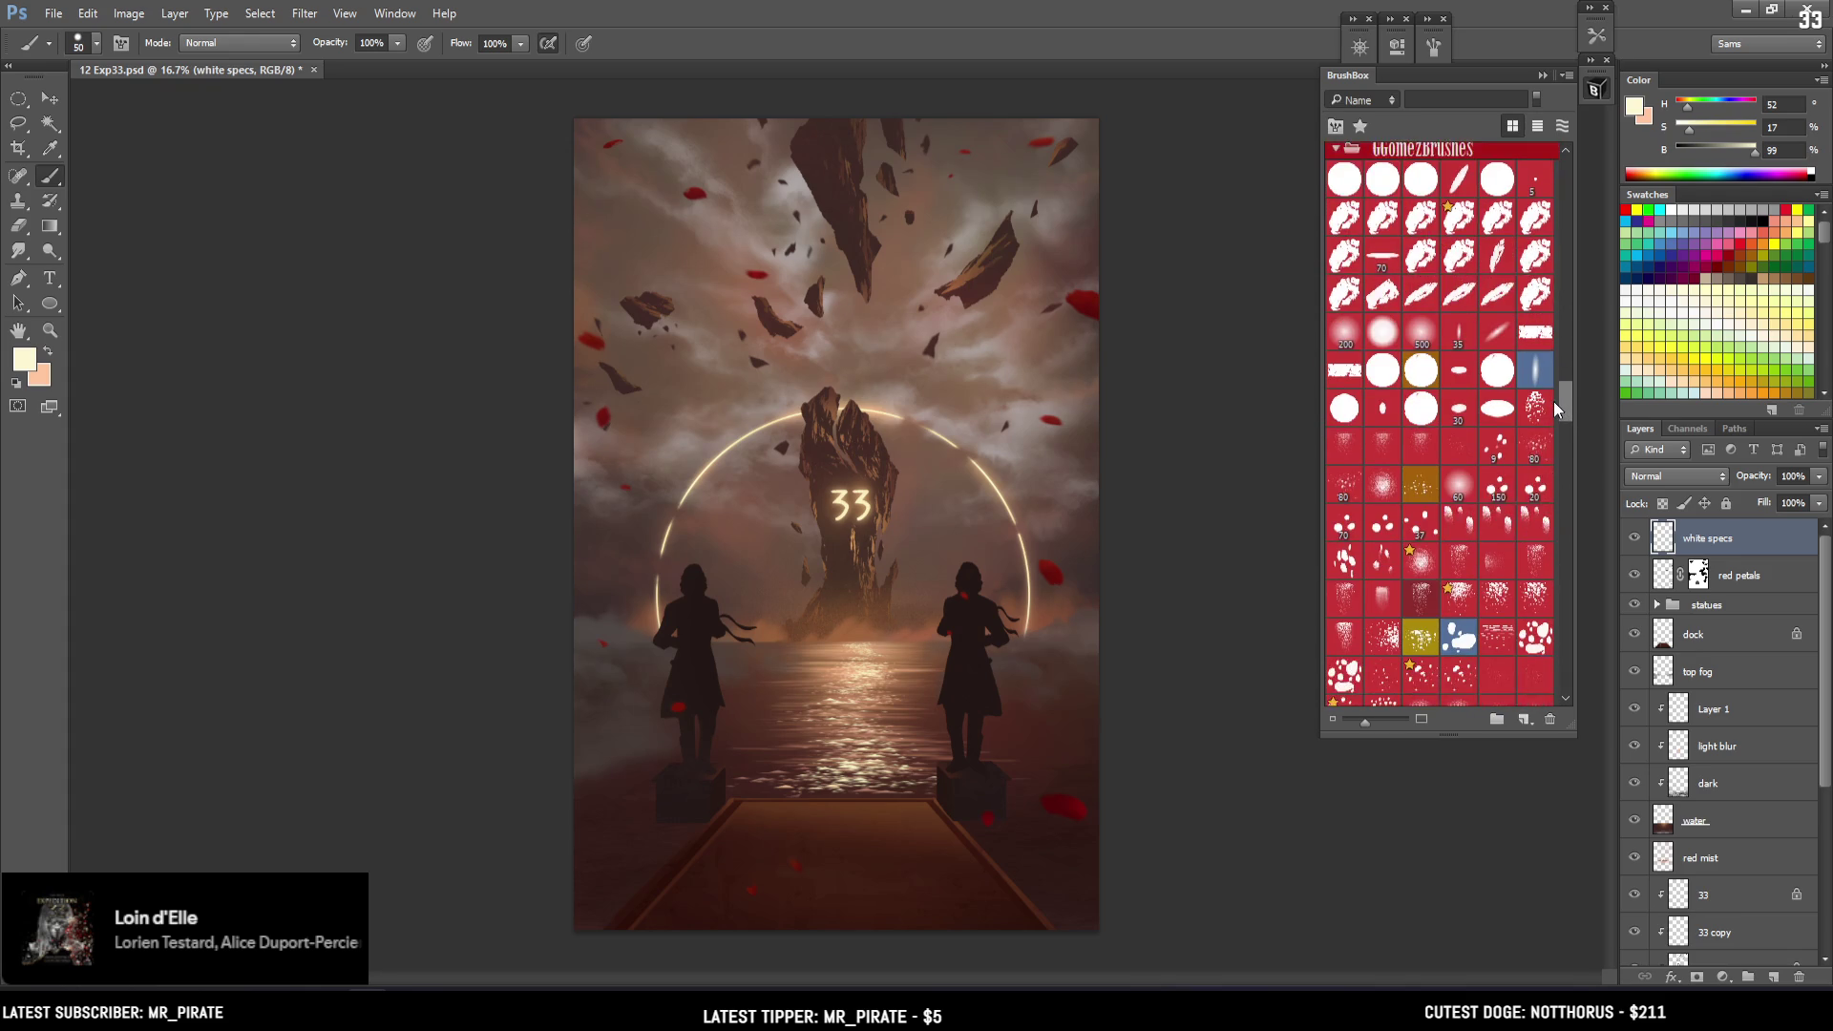
left_click(1424, 285)
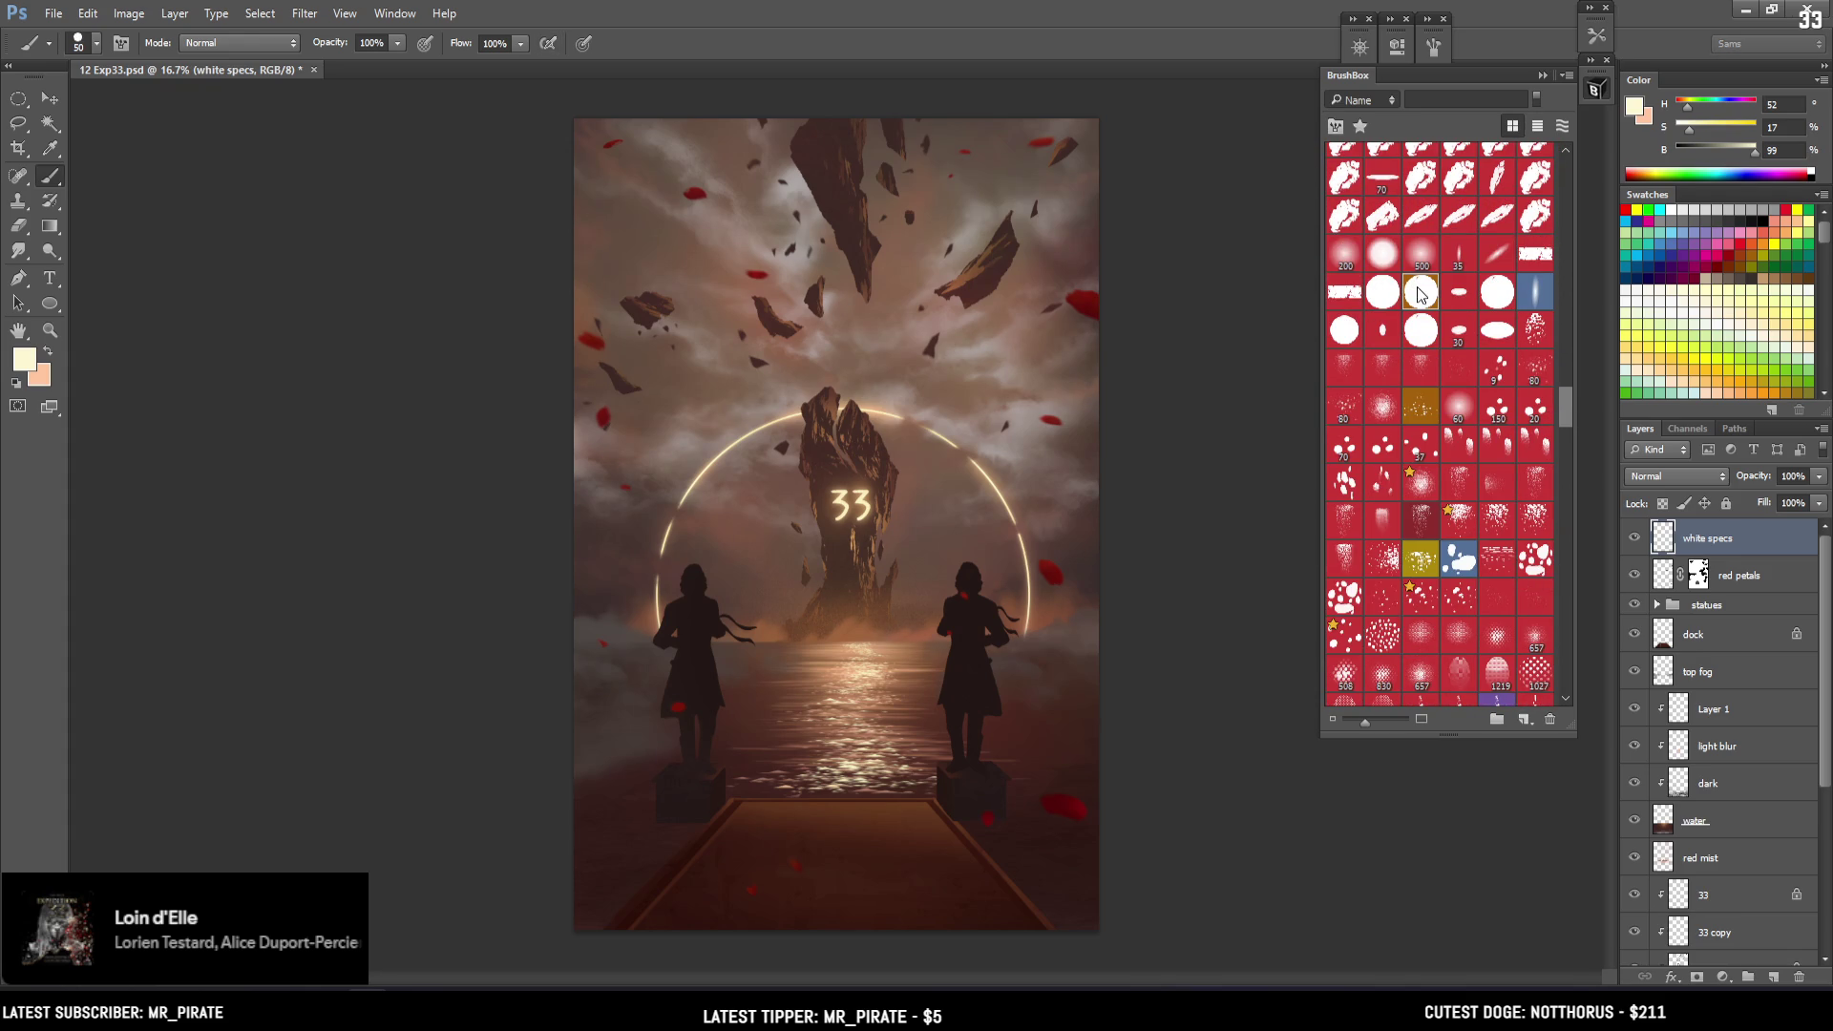
key("bracketright")
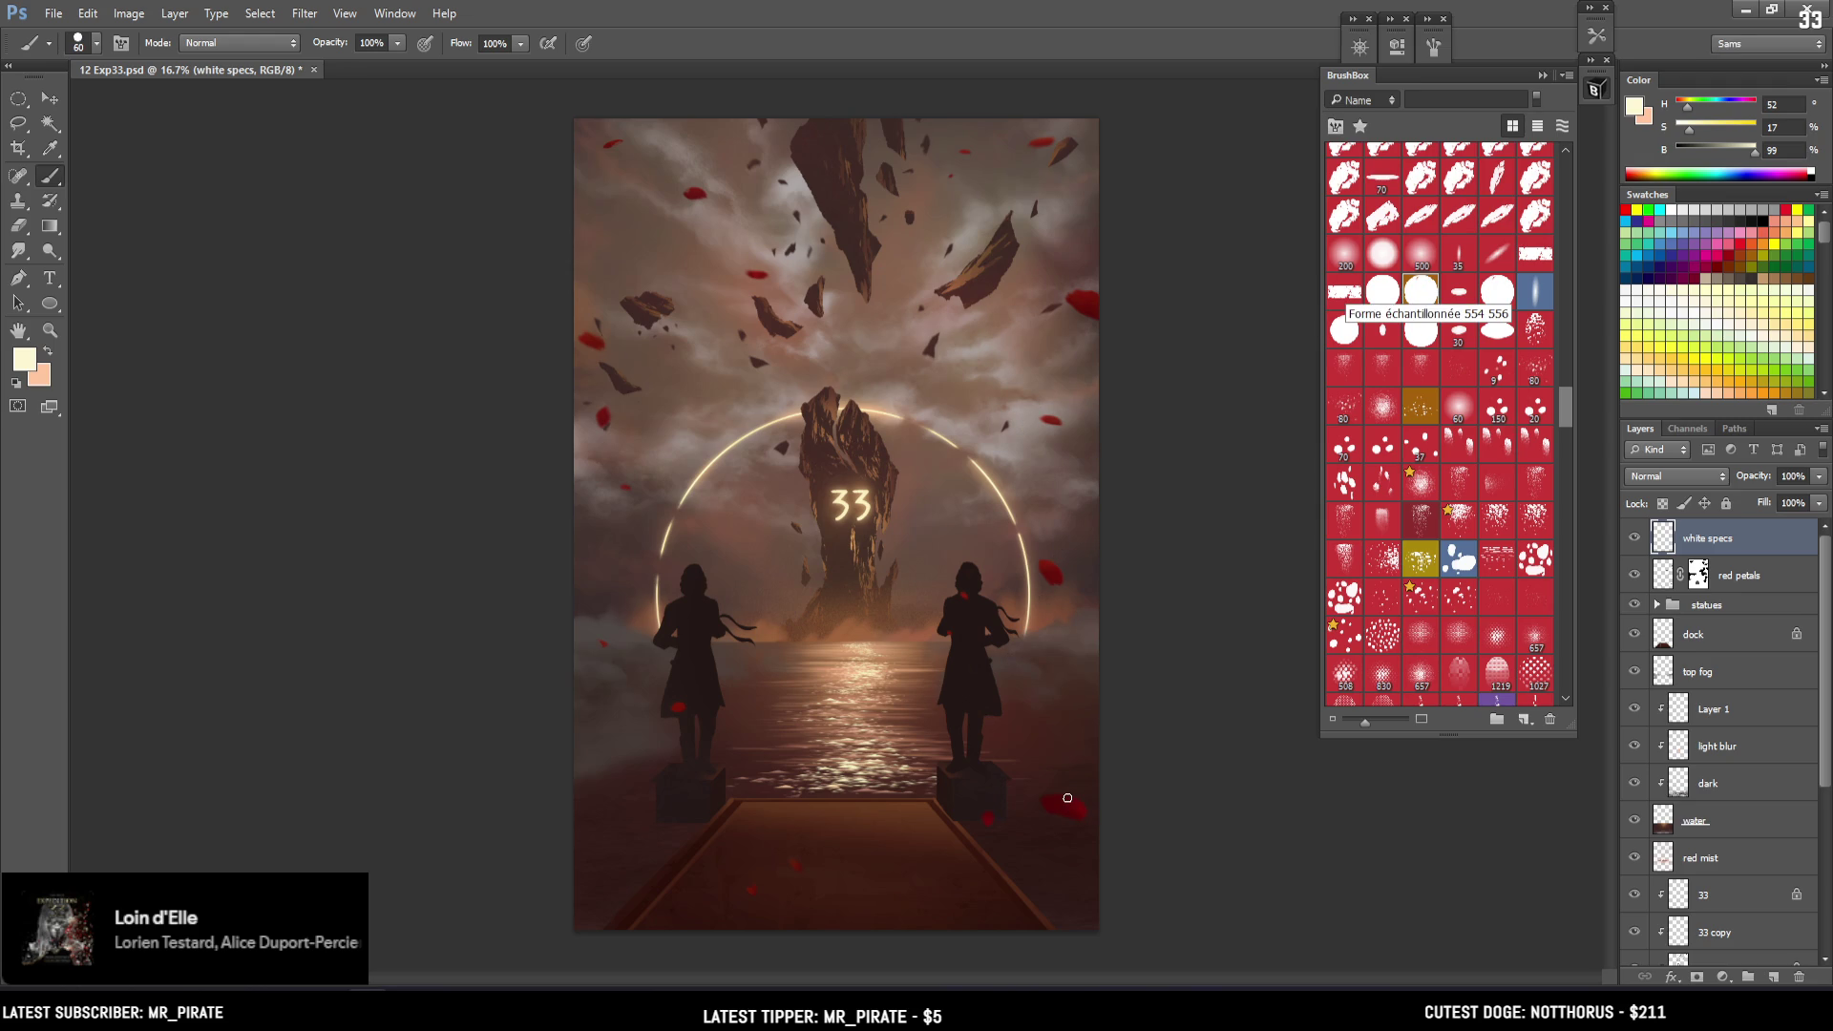
left_click(1433, 46)
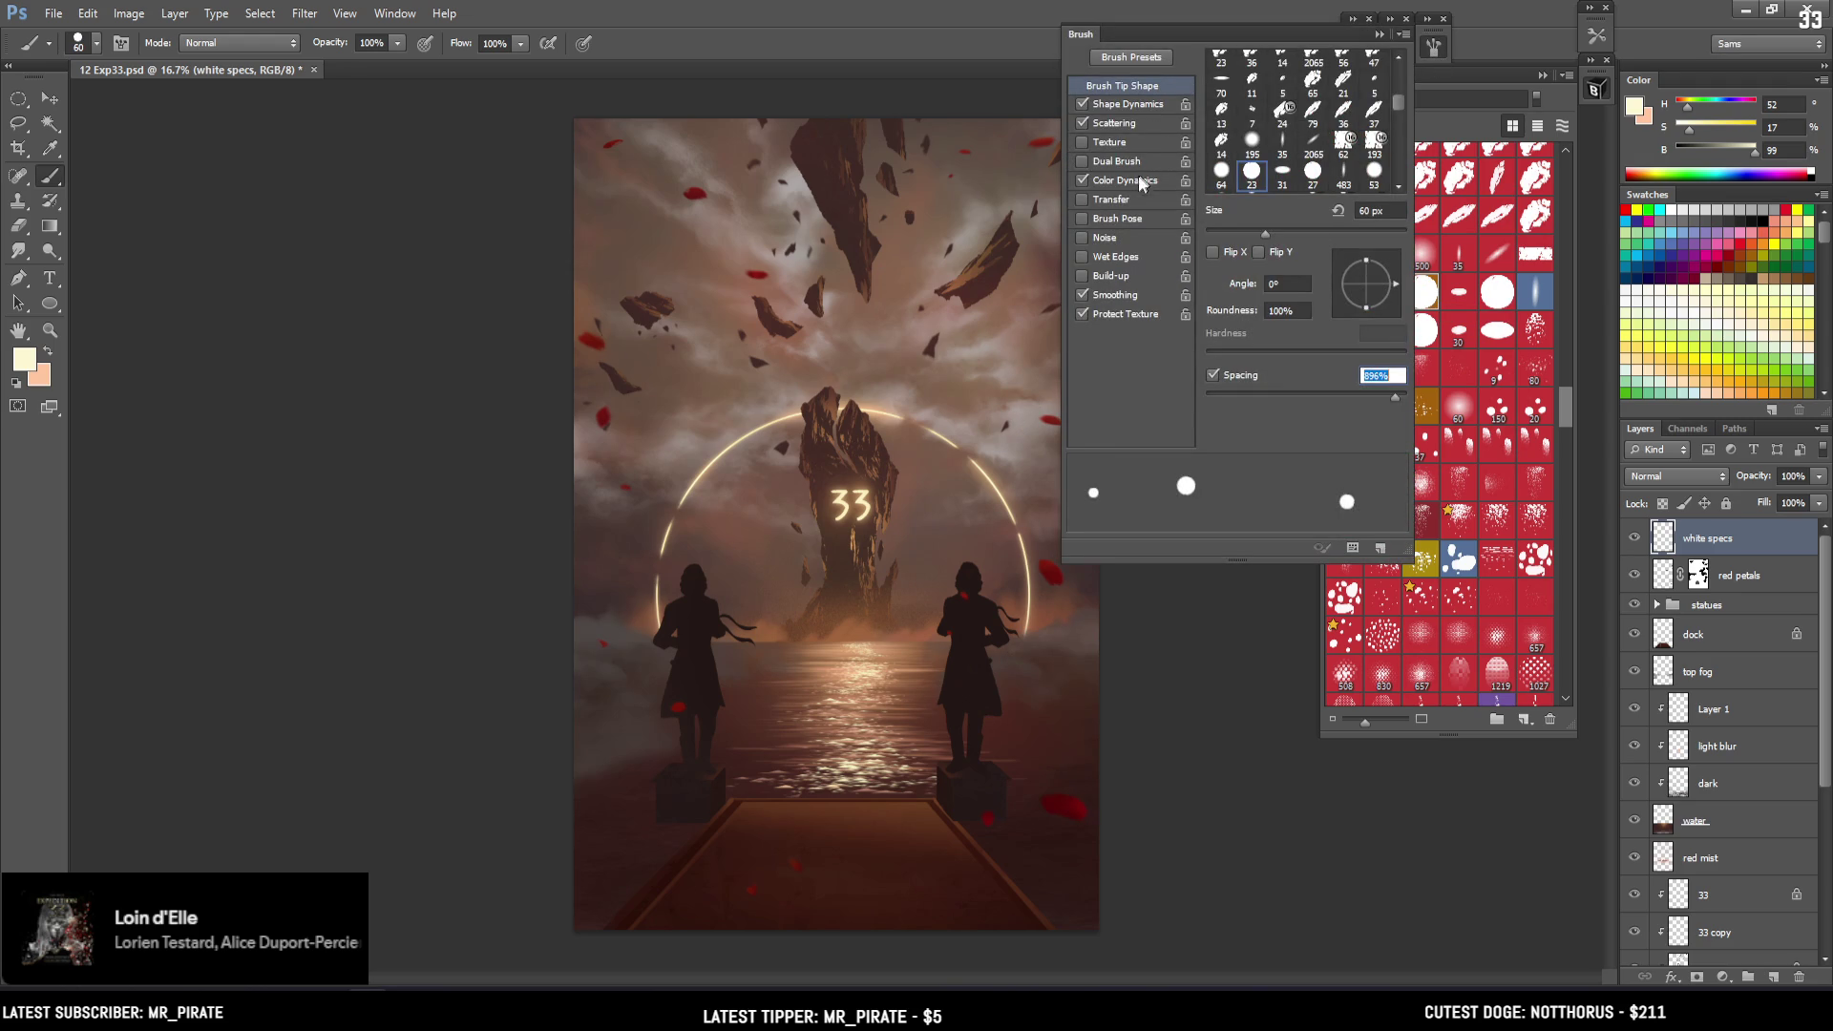
Turn off colour dynamics and set size and angle jitter to 69%
left_click(1082, 179)
left_click(1148, 105)
left_click(1291, 76)
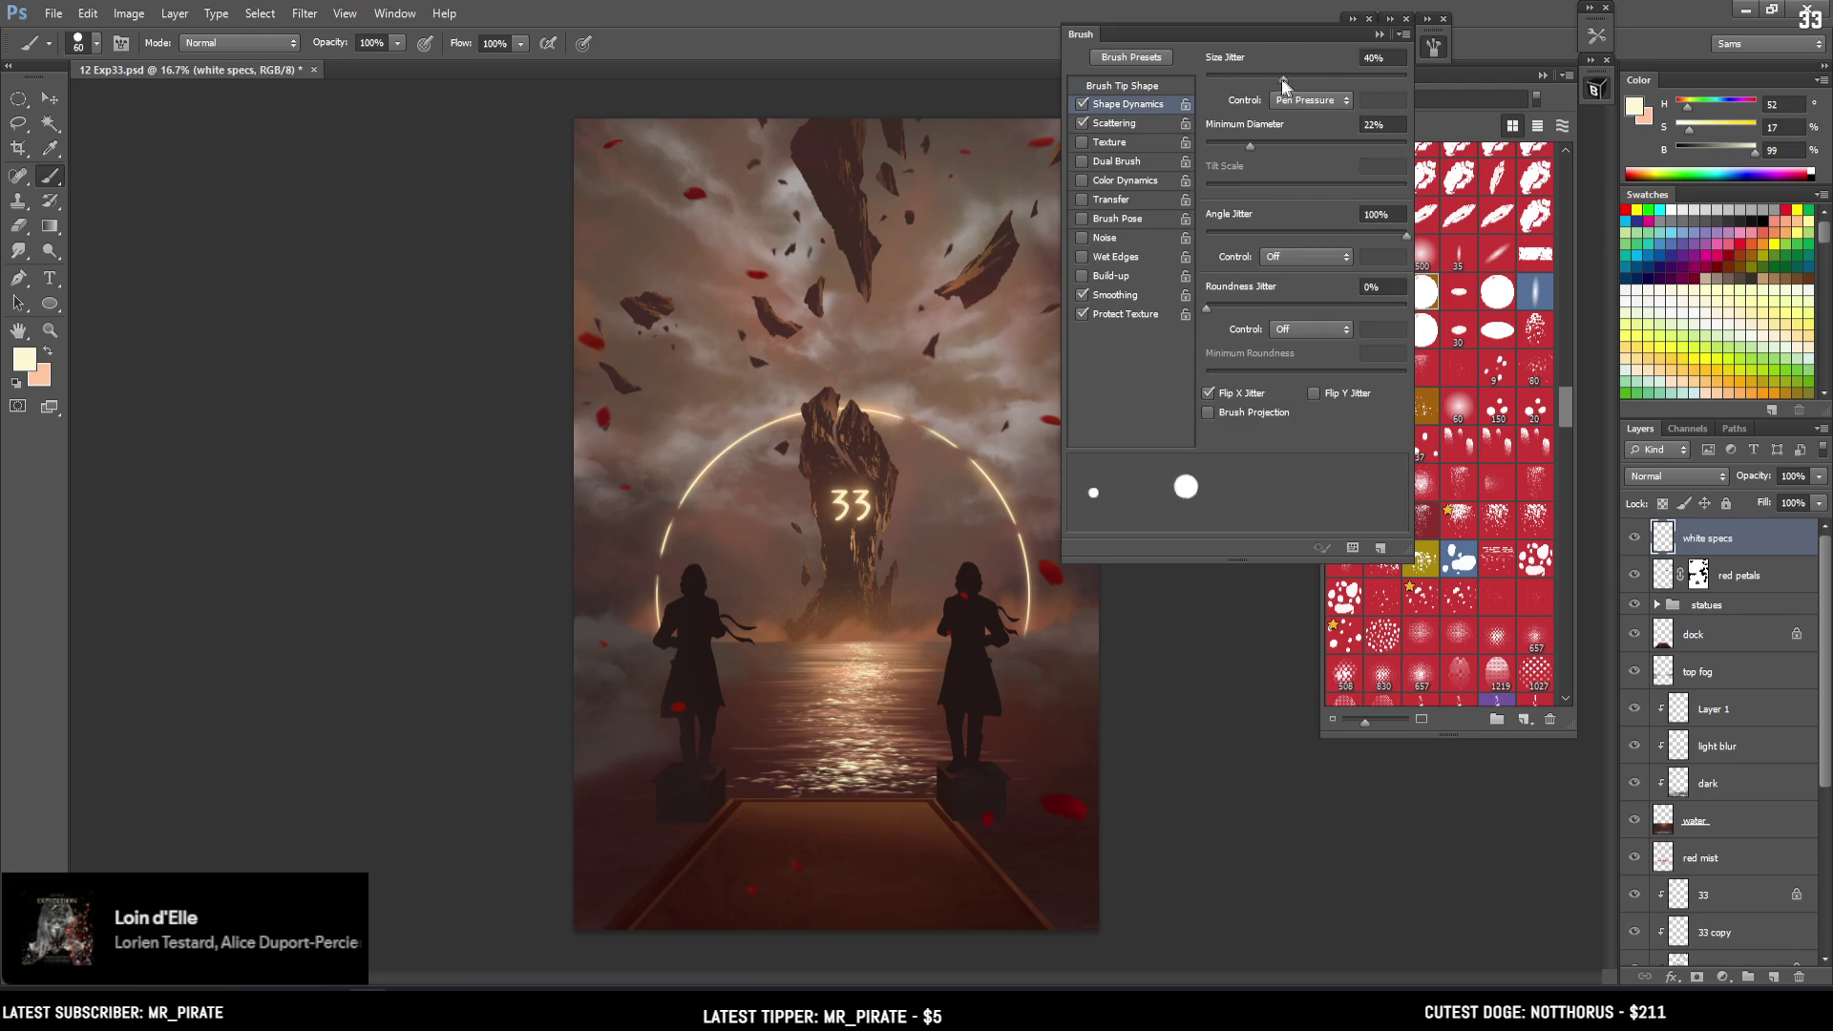
left_click_drag(1290, 78, 1345, 80)
left_click_drag(1244, 232, 1346, 230)
Set brush scatter to about 410–510%, undoing the test stroke of white dots
left_click(1127, 123)
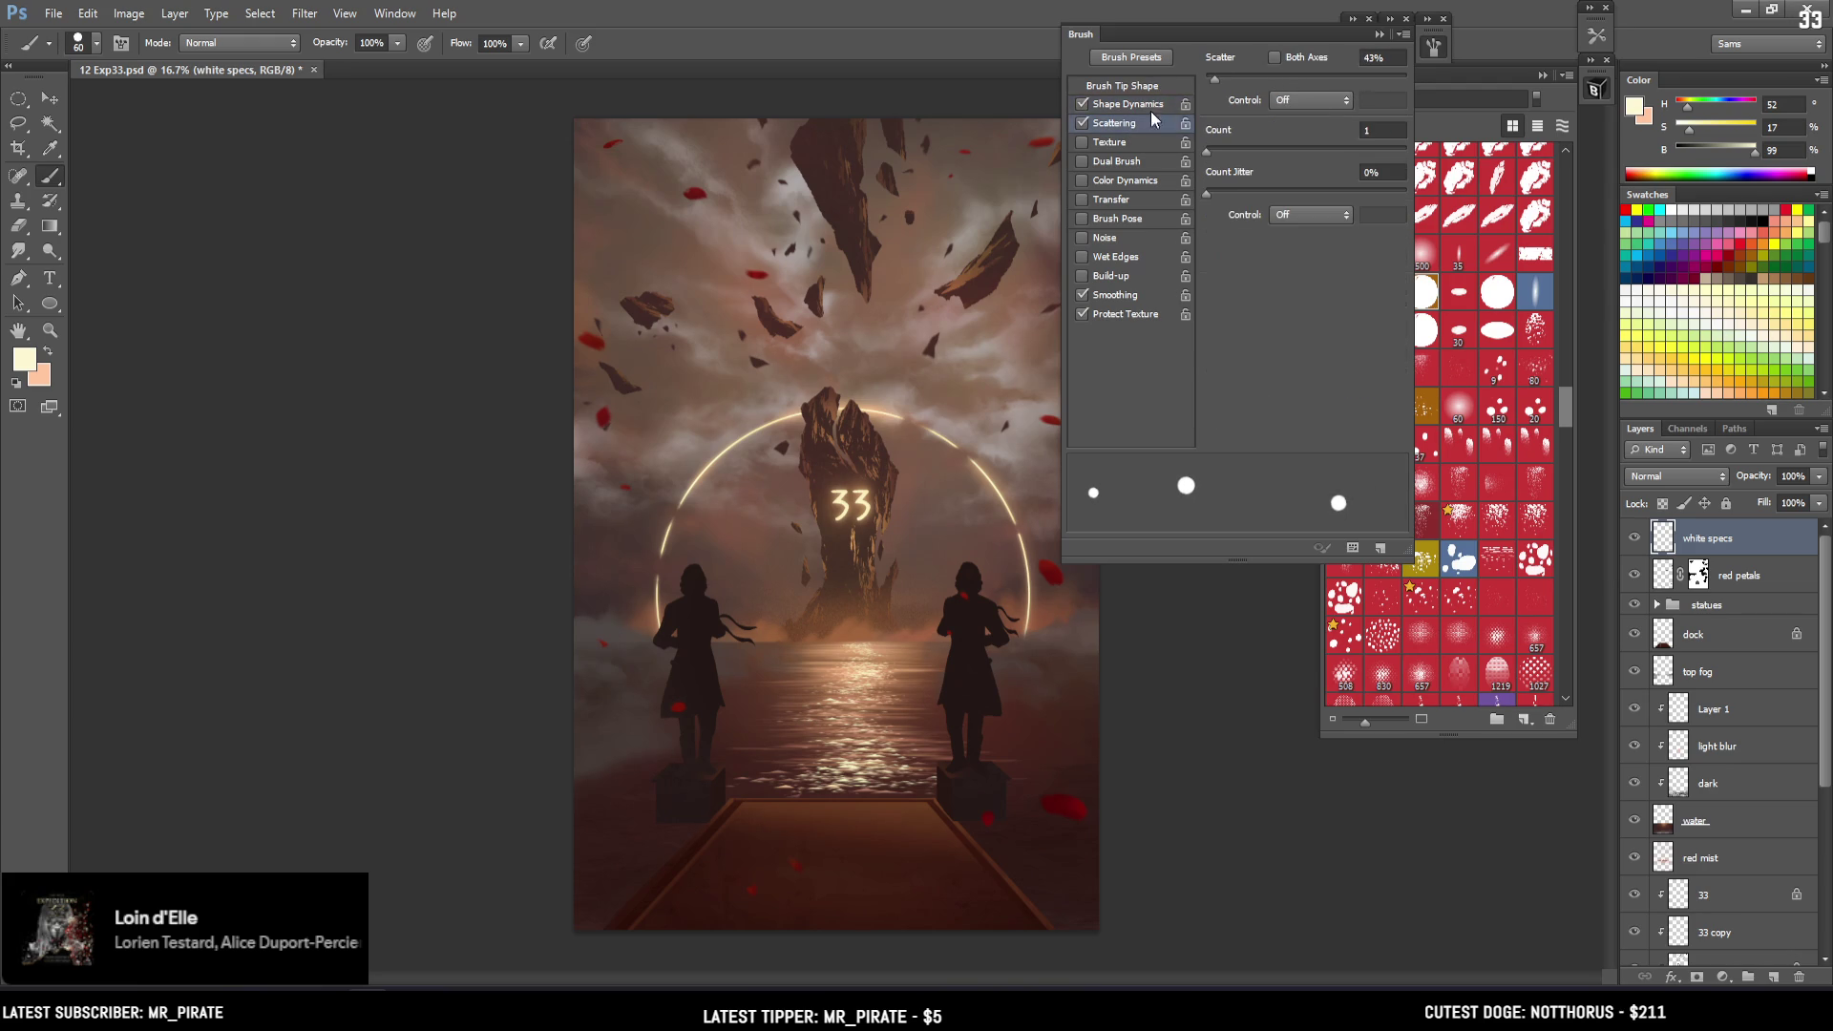
mouse_move(1223, 77)
left_mouse_down()
mouse_move(1308, 80)
mouse_move(1288, 80)
left_mouse_up()
left_click_drag(916, 296, 931, 525)
key("ctrl+z")
left_click(1437, 49)
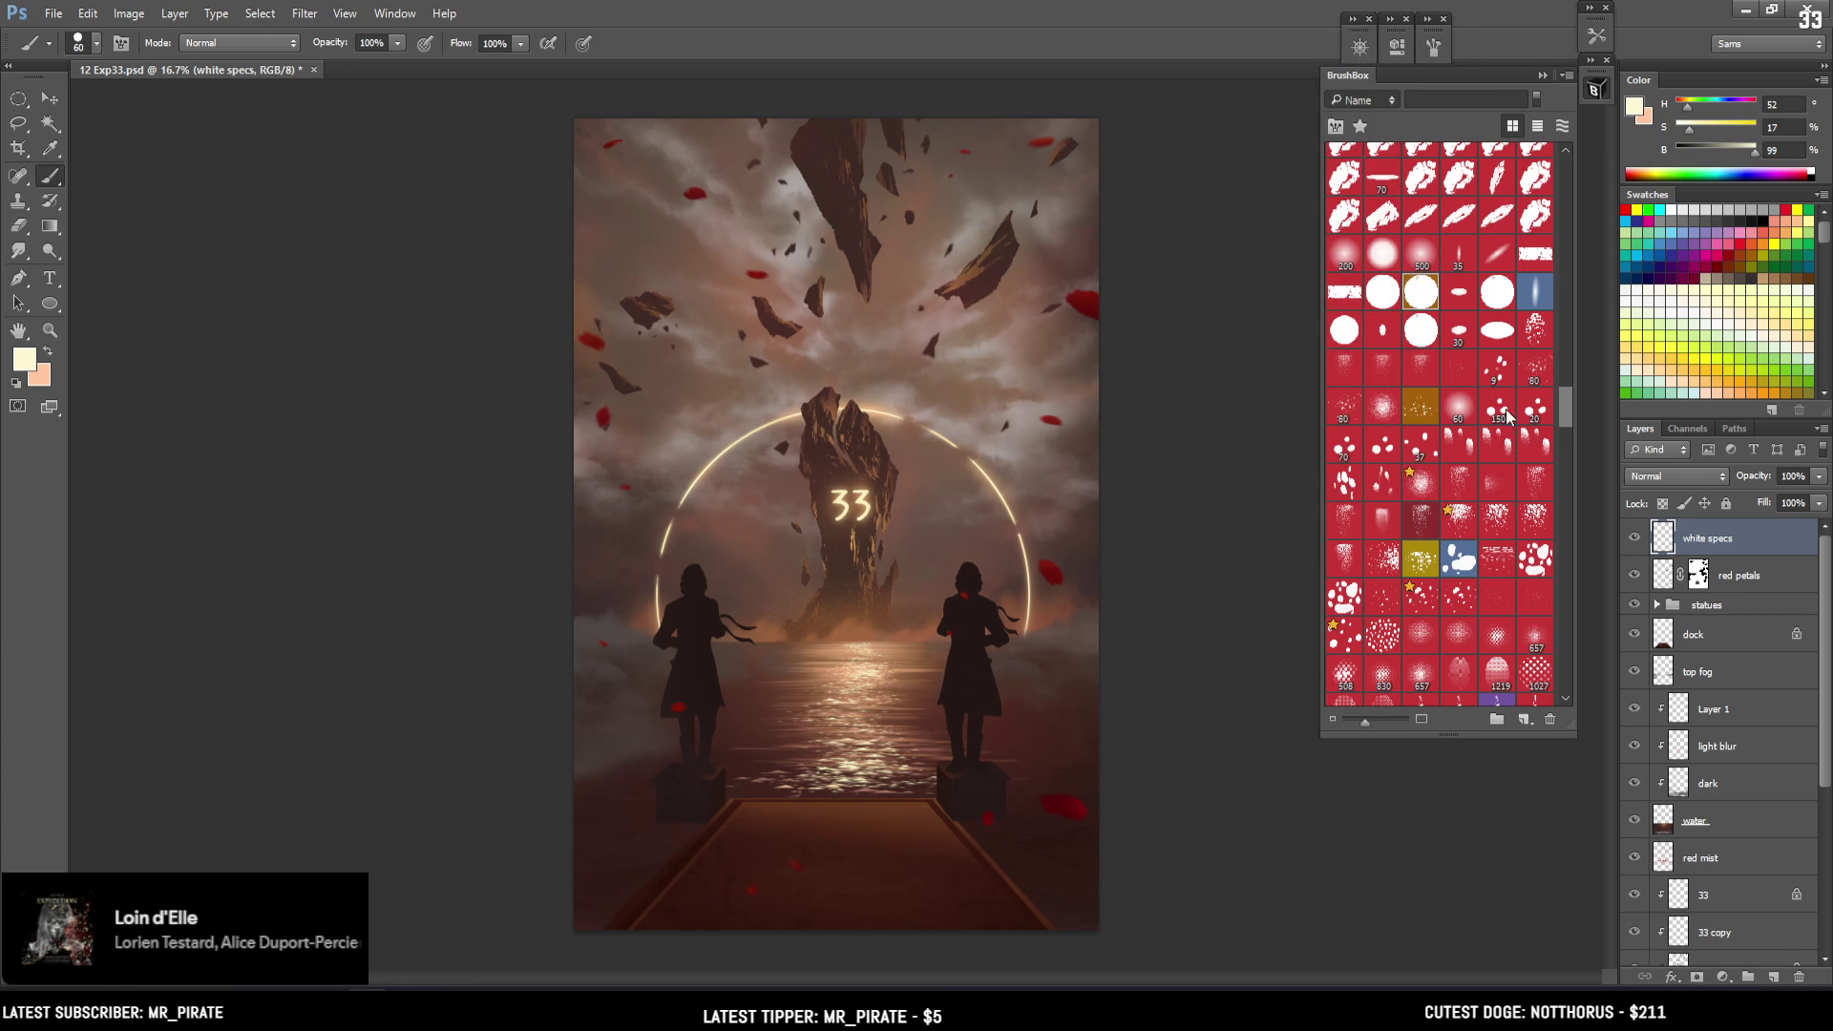
Choose the small-speck sparkle brush from the brush list
scroll(1547, 286, "up", 5)
scroll(1552, 268, "up", 5)
scroll(1555, 250, "up", 5)
scroll(1527, 324, "up", 5)
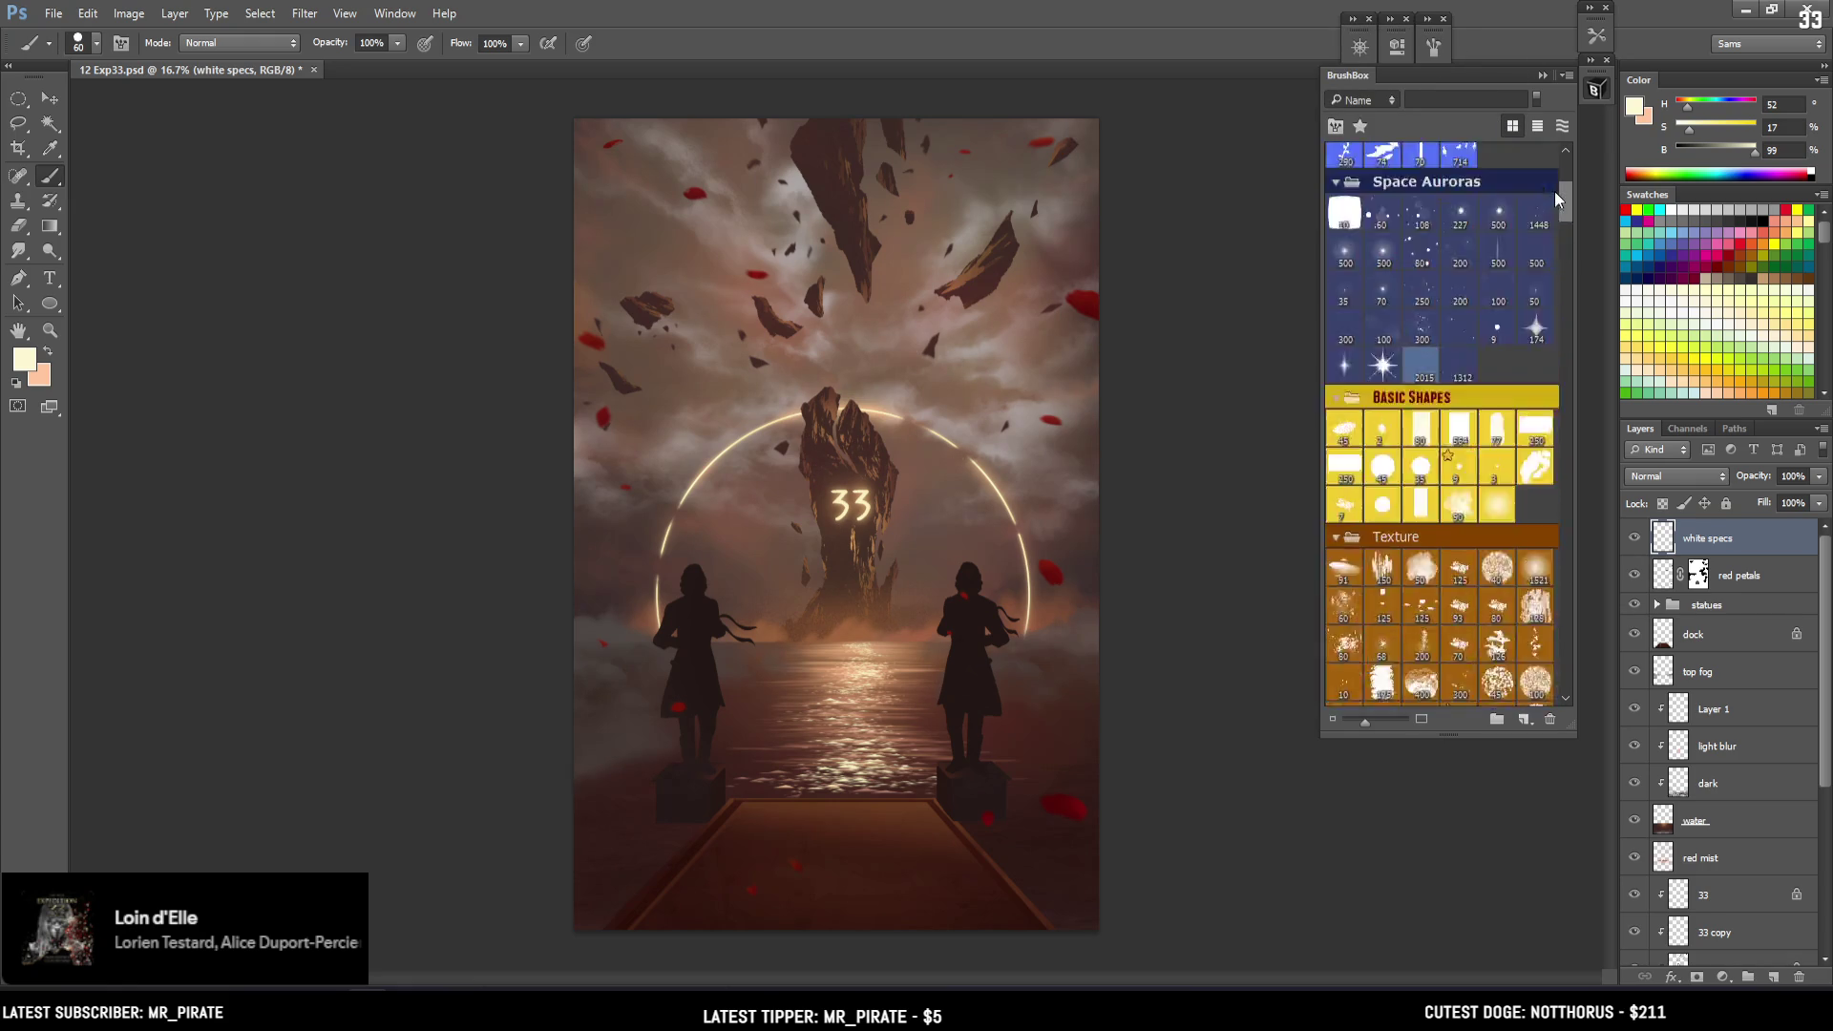
scroll(1499, 401, "up", 3)
mouse_move(1555, 427)
left_mouse_down()
mouse_move(1531, 201)
mouse_move(1566, 198)
left_mouse_up()
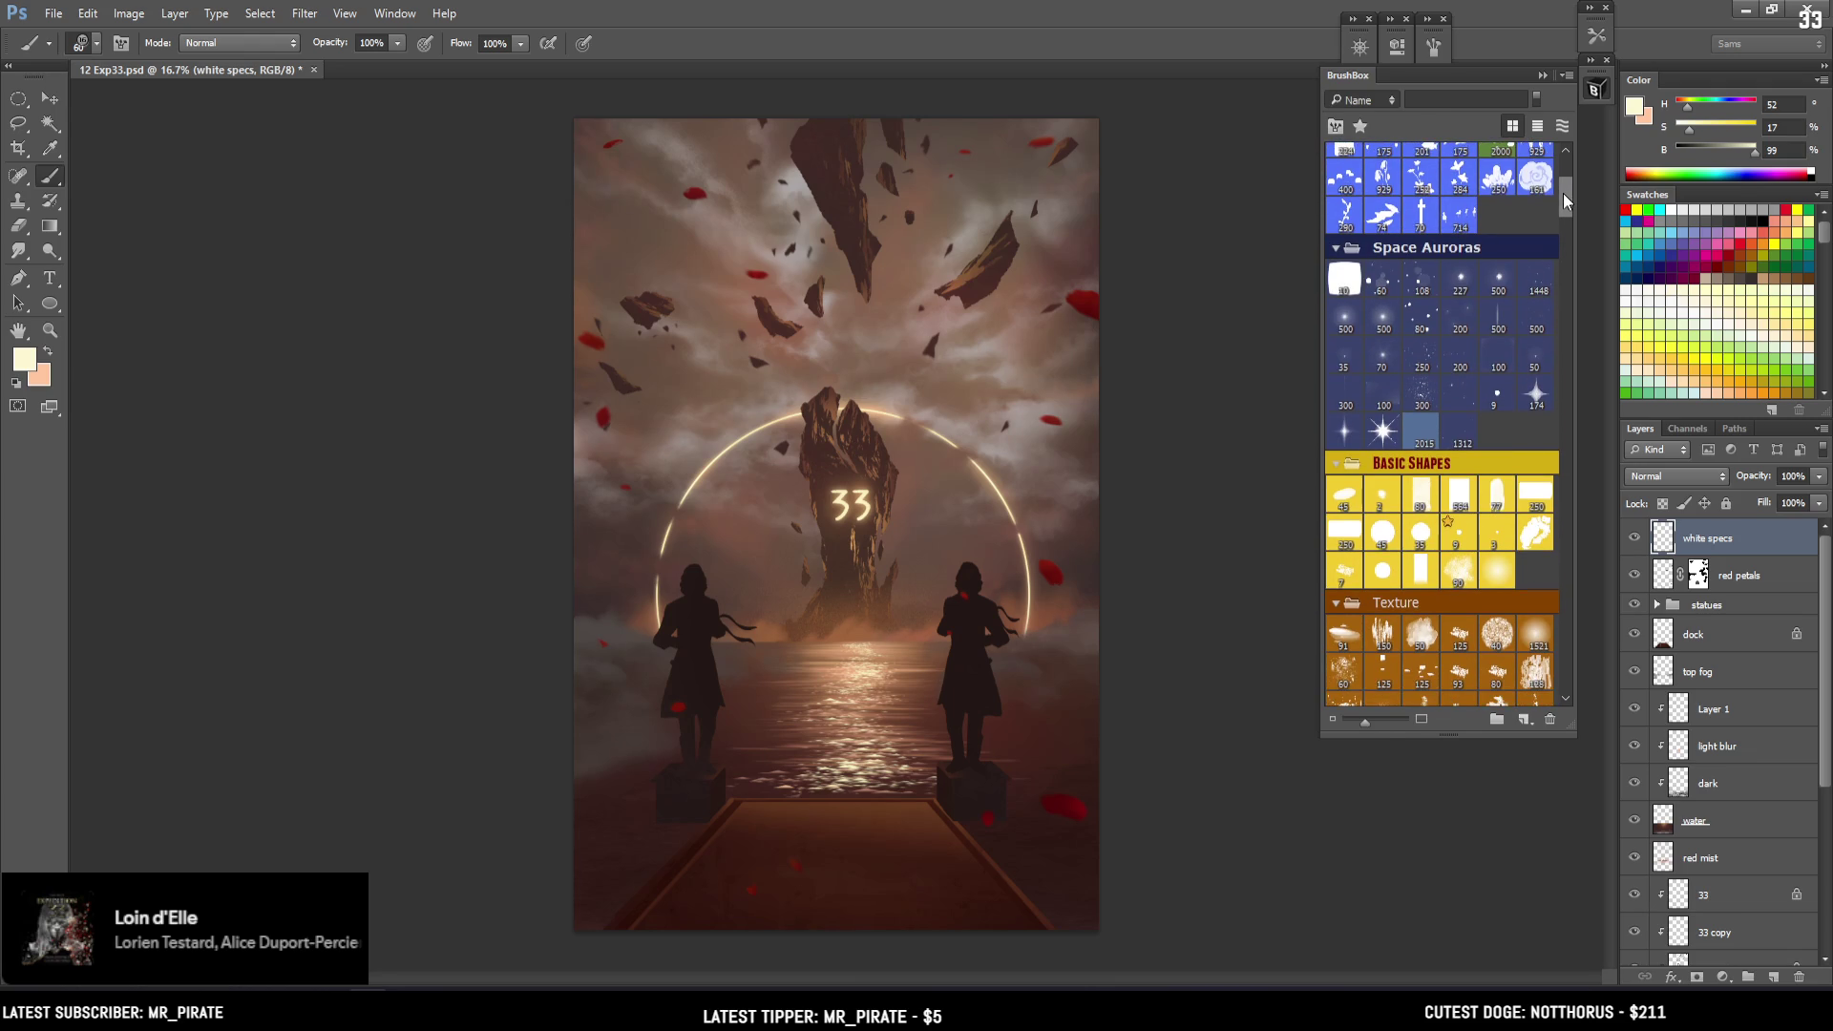
left_click(1499, 292)
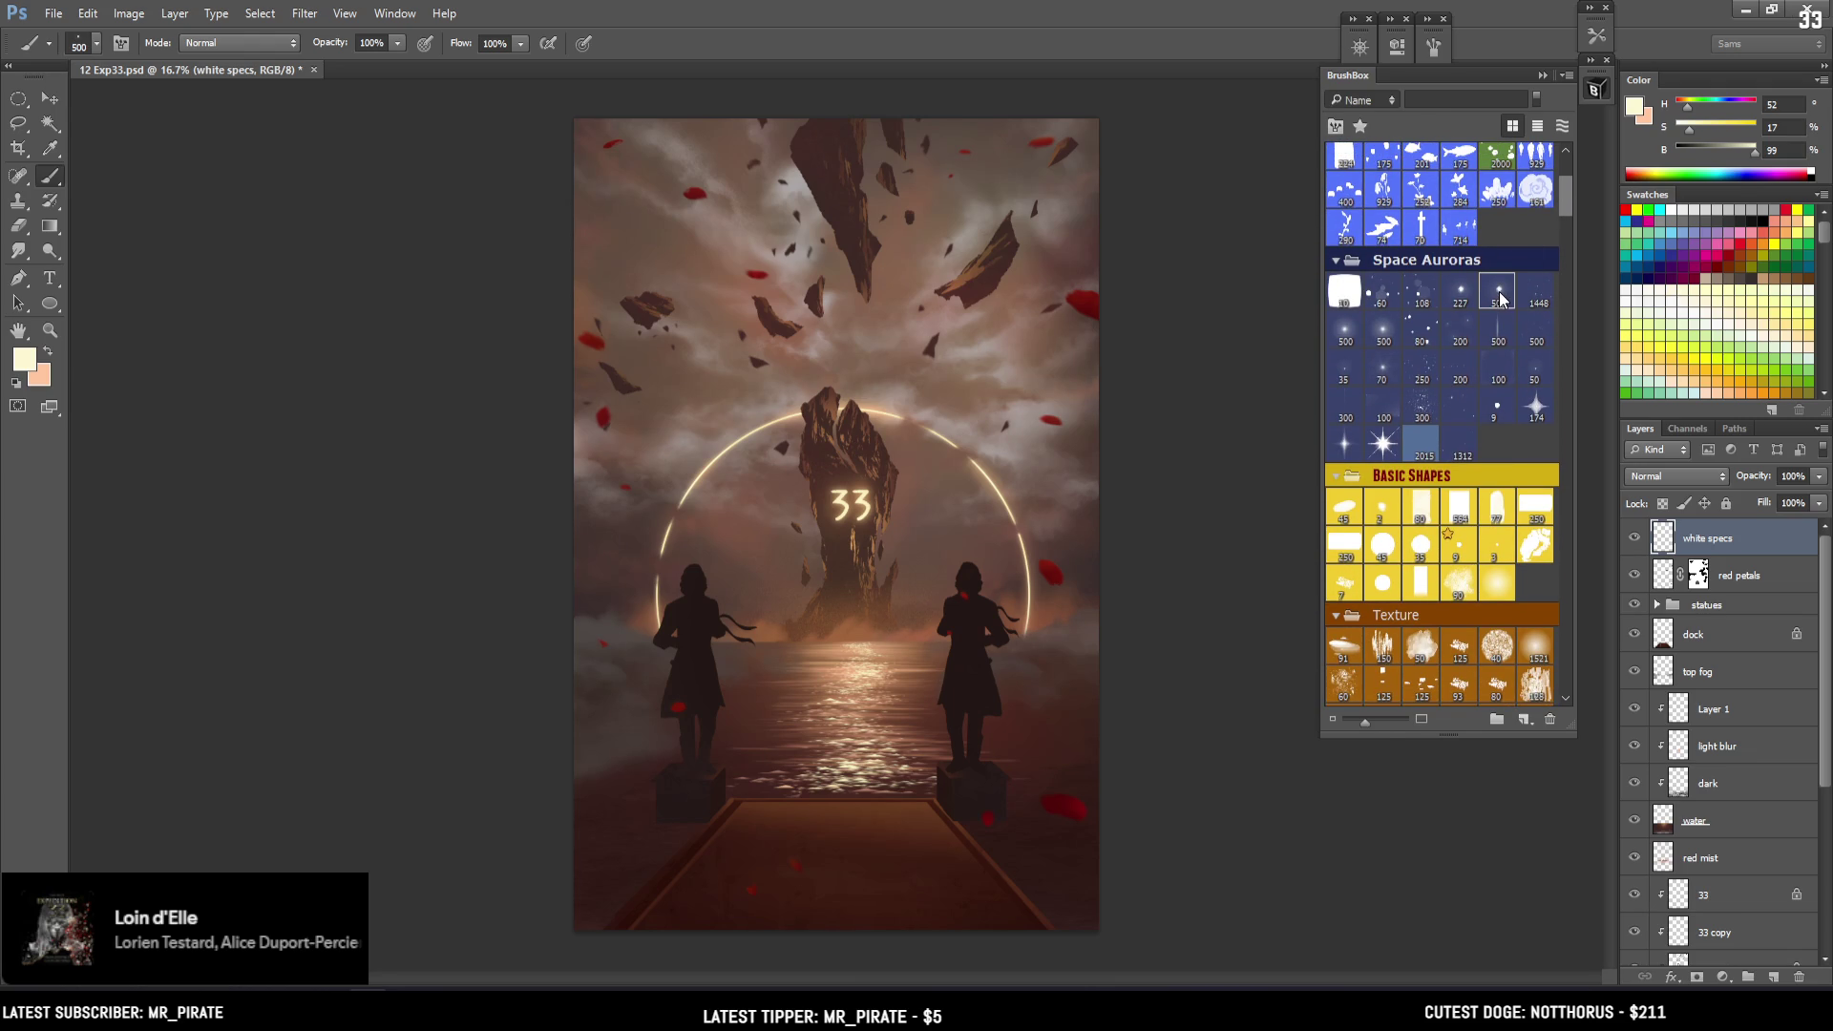
Reduce the sparkle brush's angle jitter and check its tip size and spacing
left_click(1435, 47)
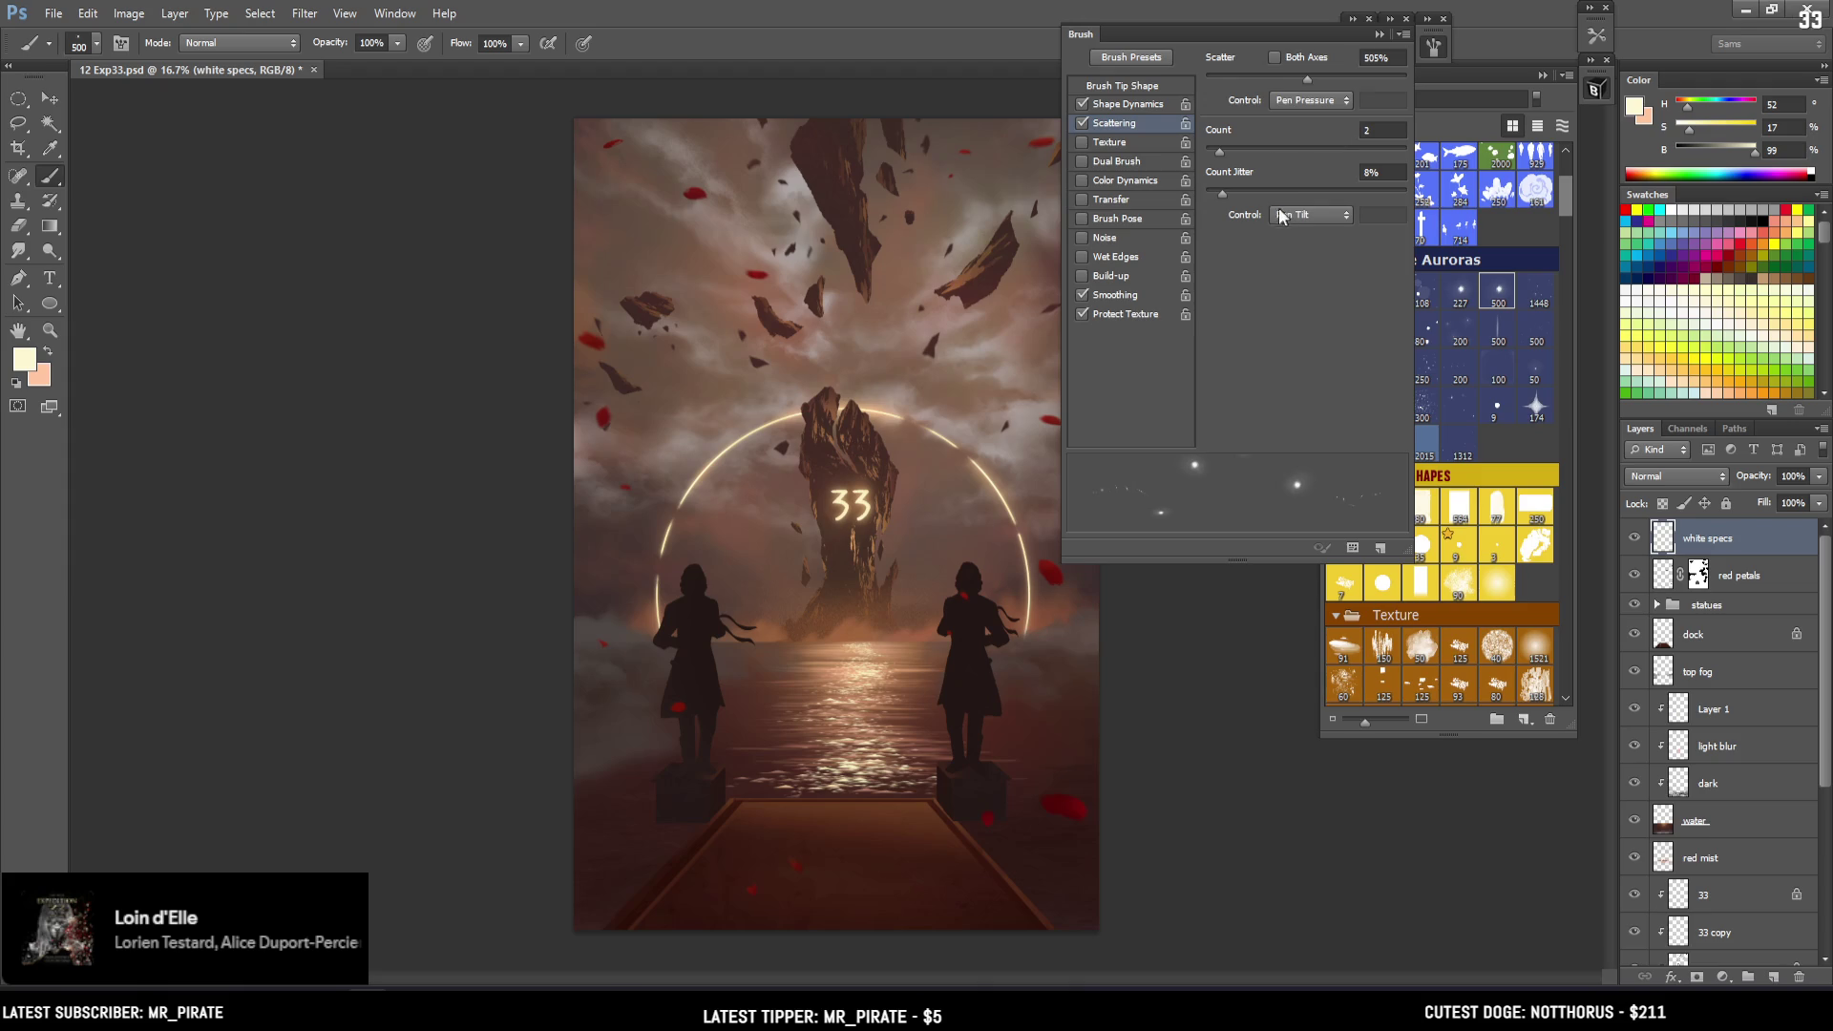
left_click(1125, 104)
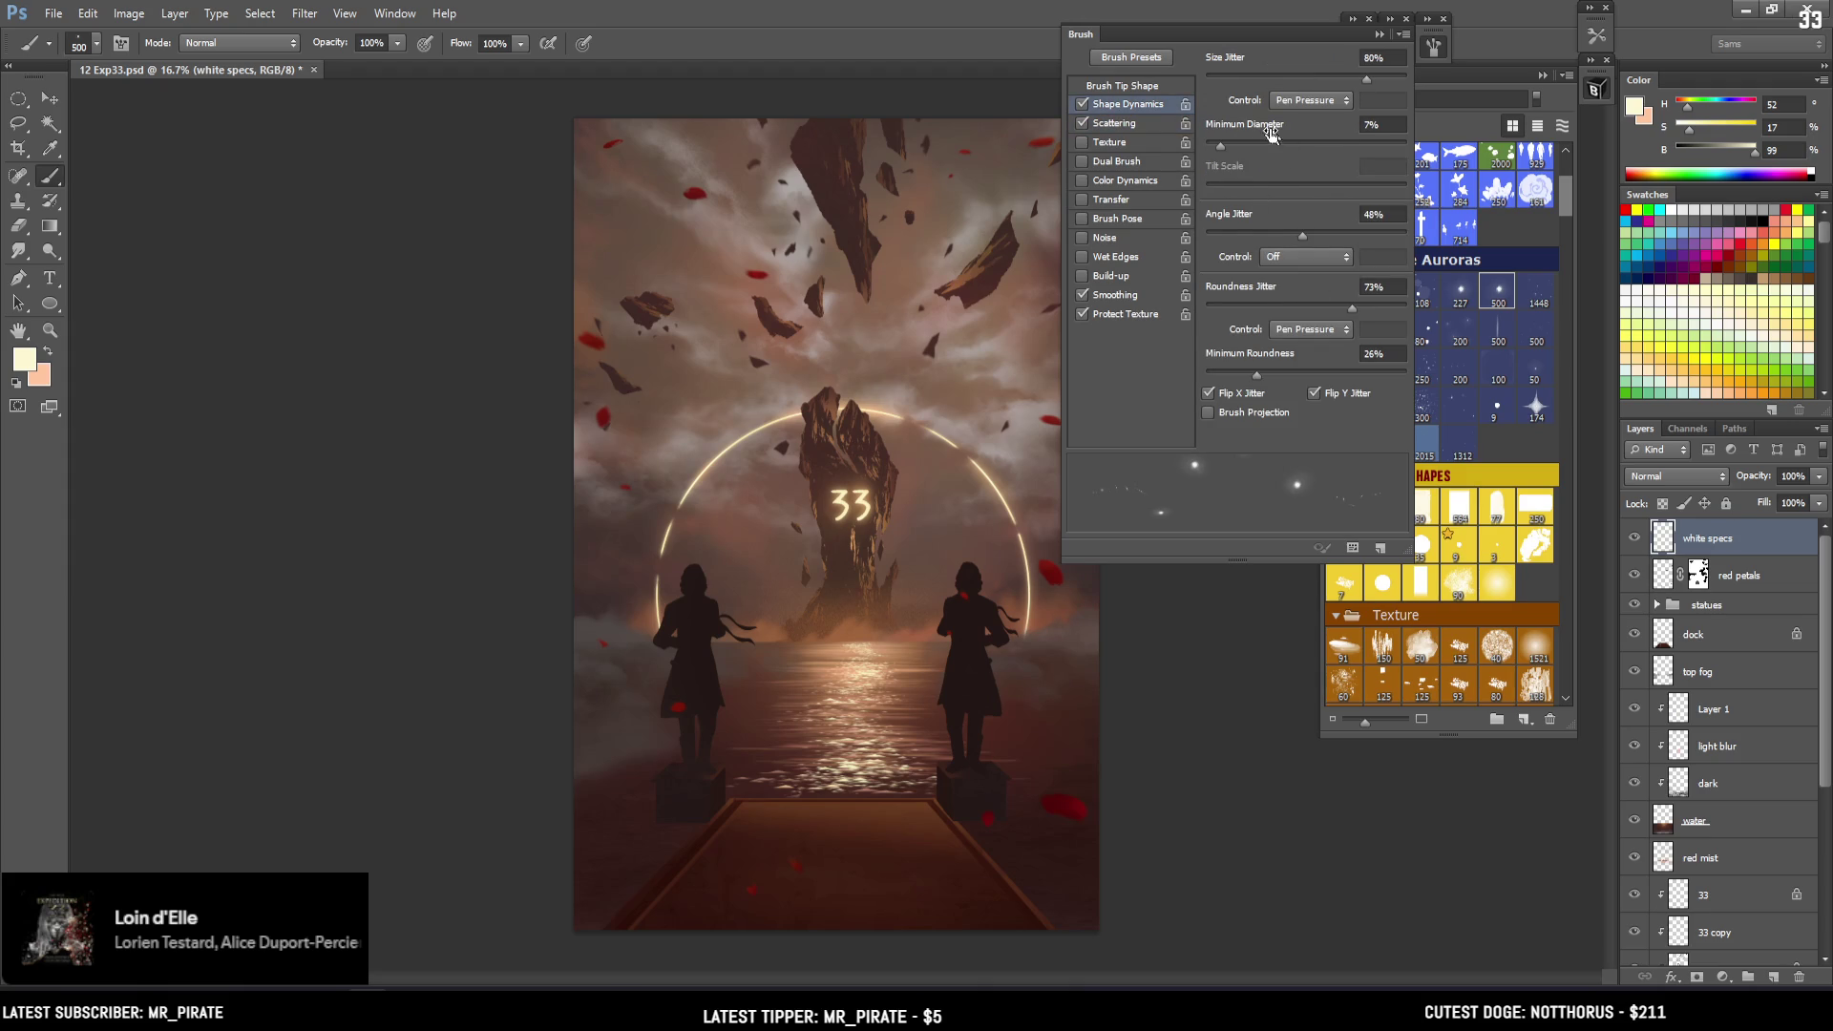
left_click(1219, 232)
left_click(1164, 126)
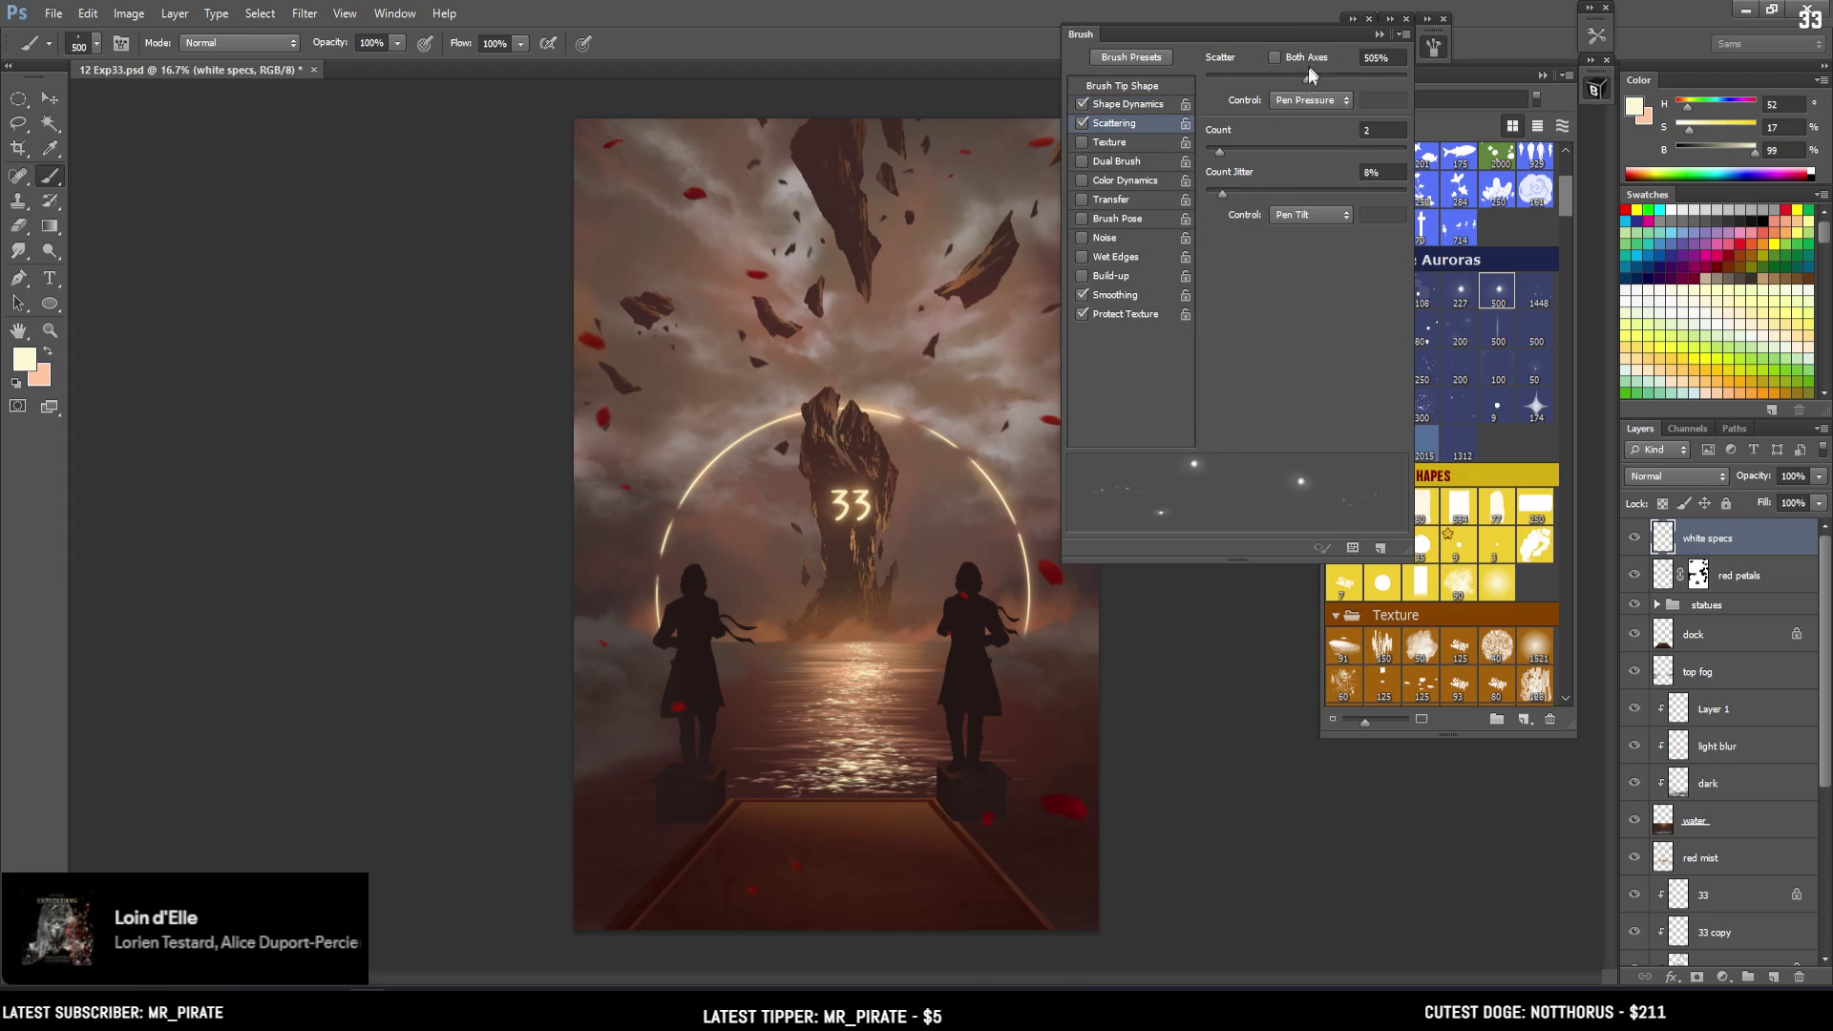
left_click(1157, 105)
left_click(1157, 86)
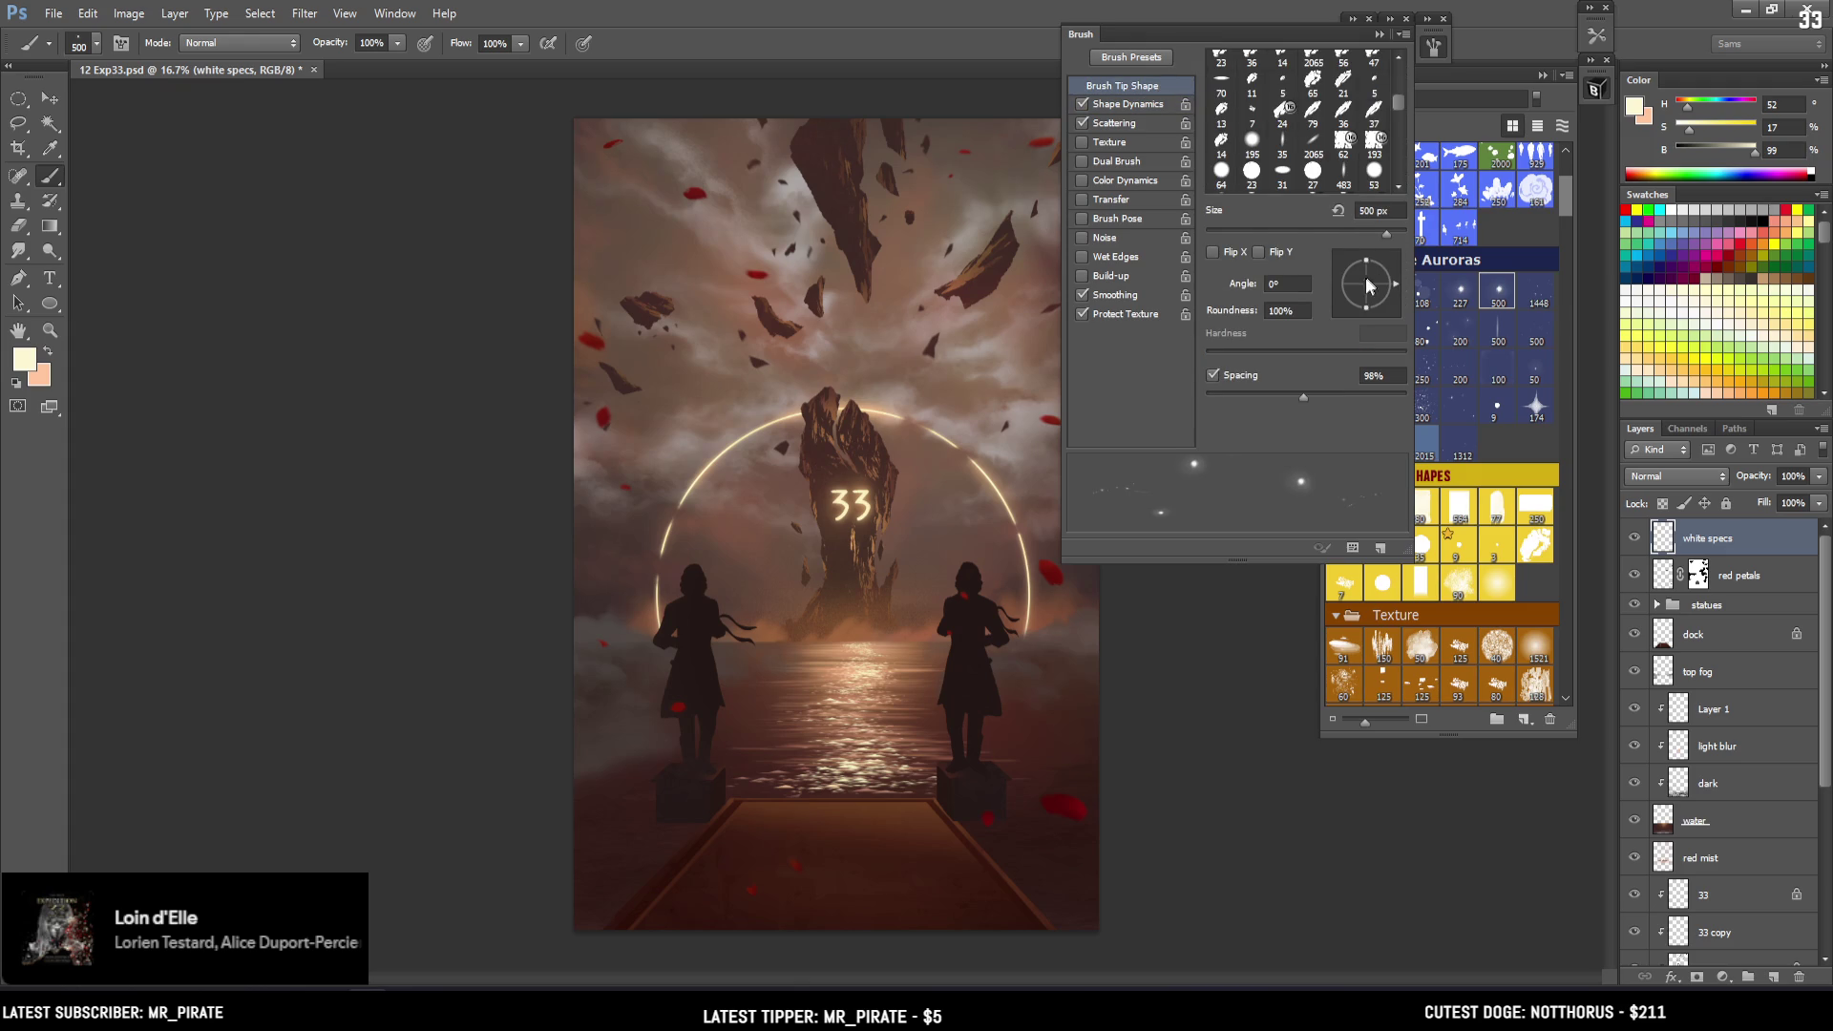
left_click(1159, 105)
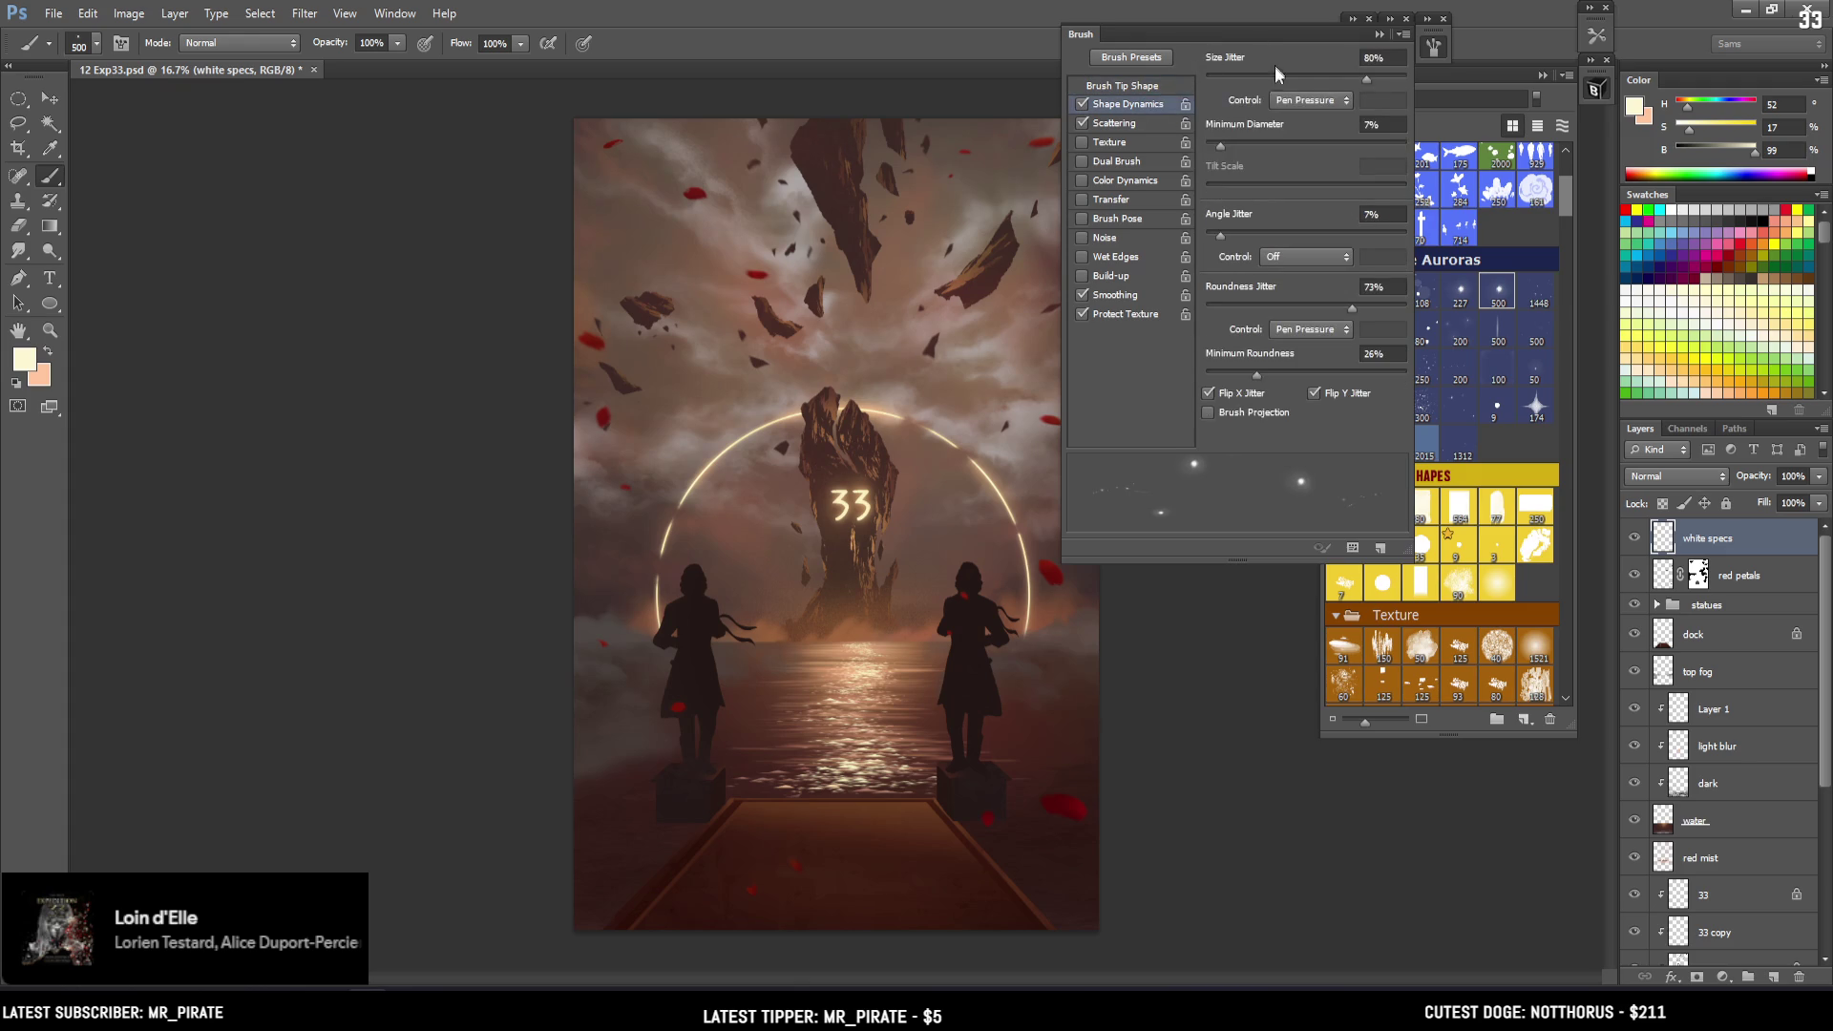
Set roundness jitter to 17% and minimum roundness to 12%, then test a speck stroke
left_click(1253, 371)
left_click(1286, 305)
left_click_drag(1246, 308, 1239, 308)
left_click_drag(1218, 145, 1215, 144)
left_click_drag(846, 391, 959, 530)
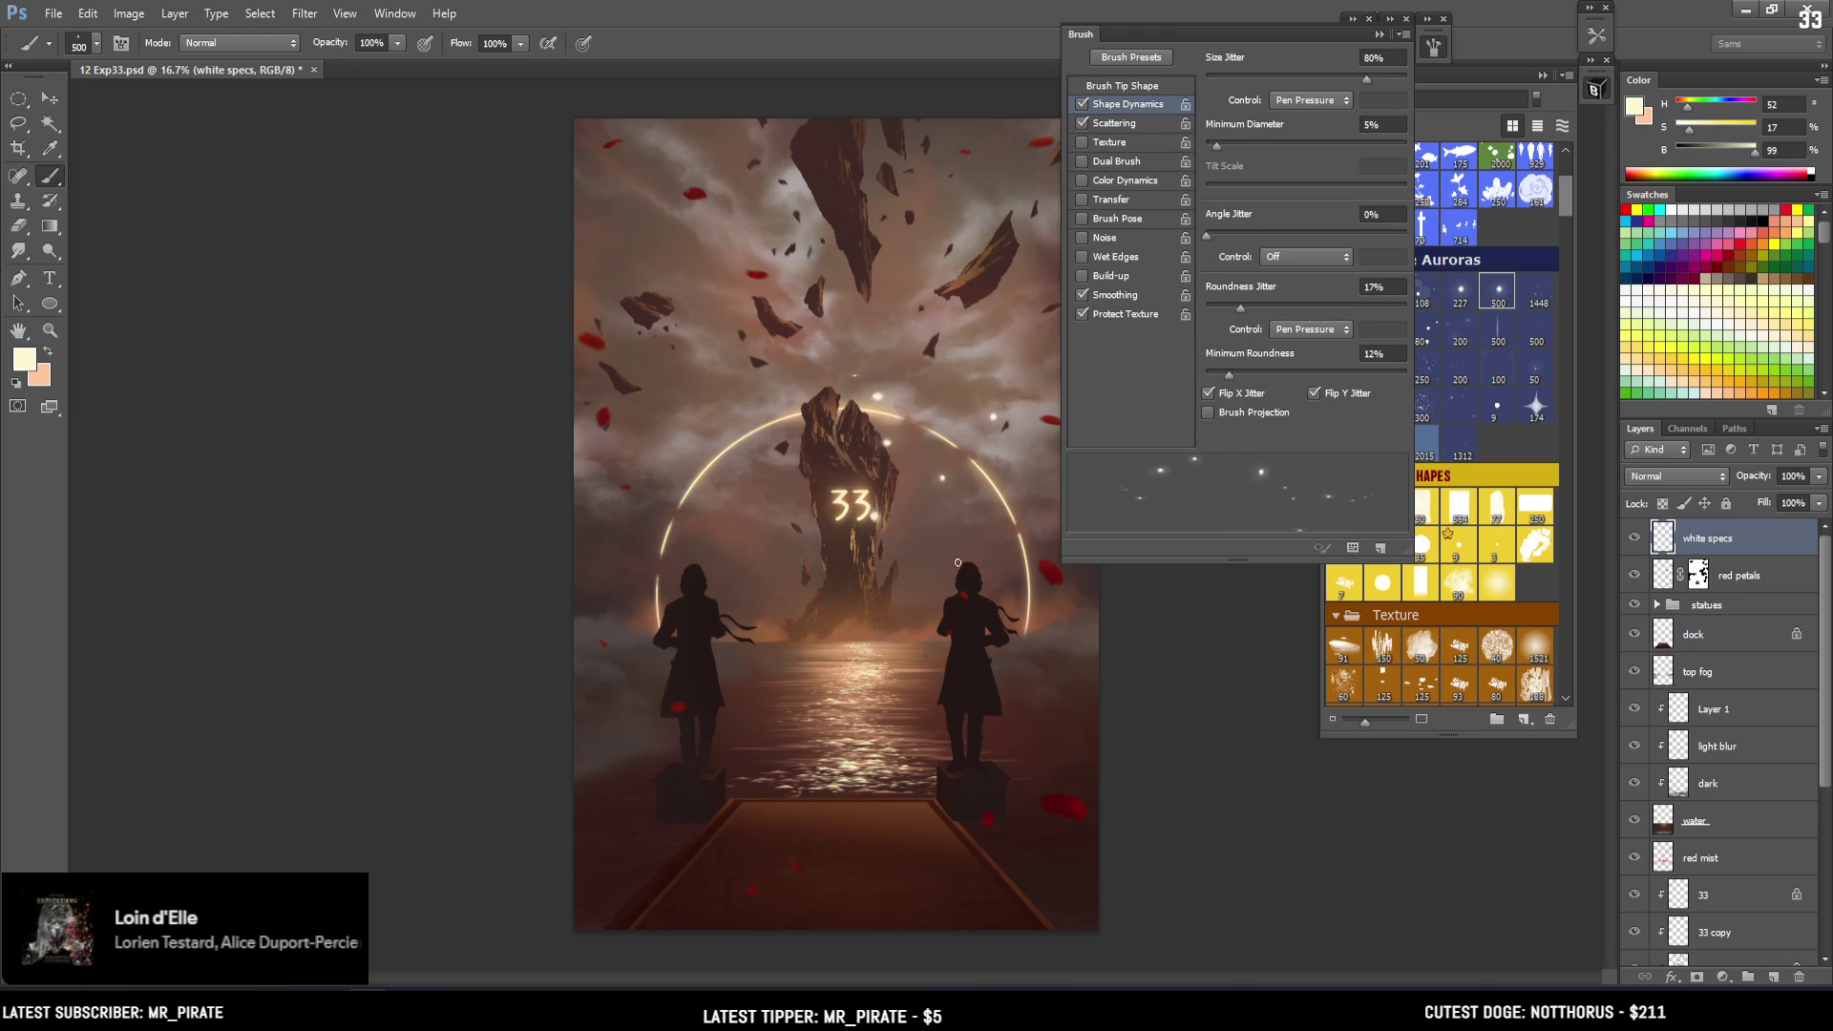
left_click(1532, 13)
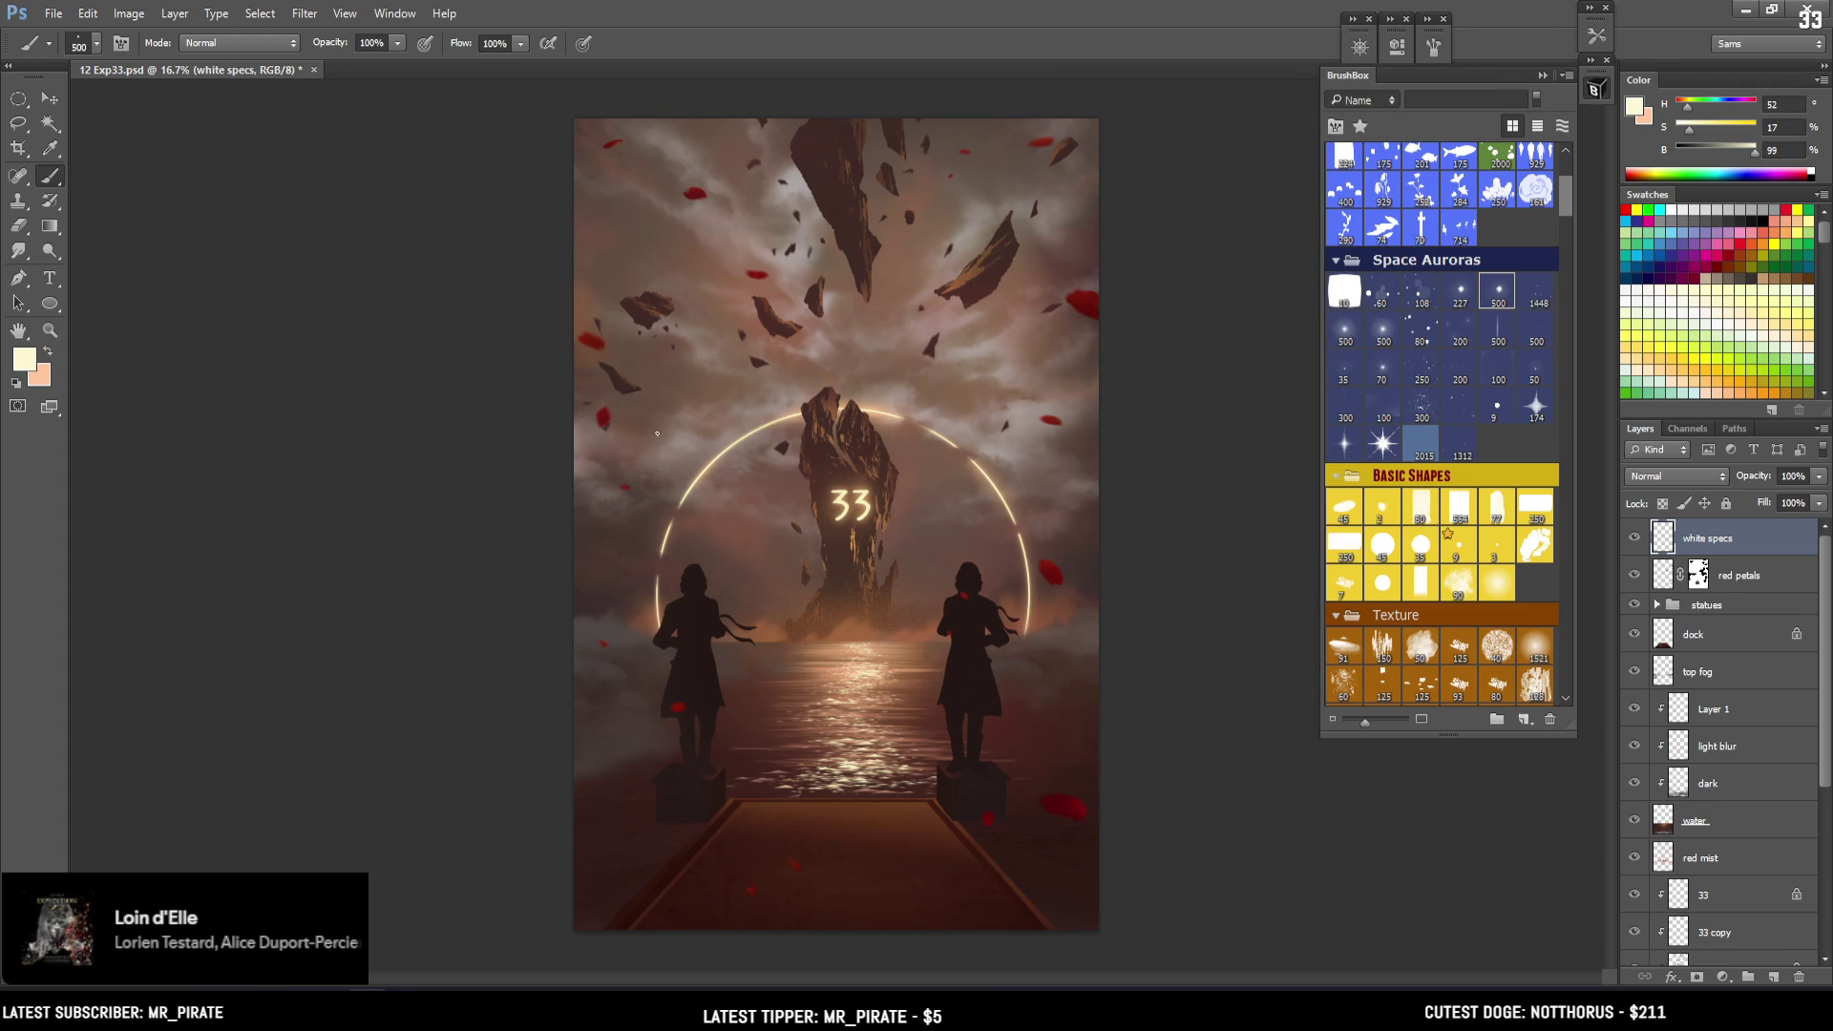
Paint white specks in the left and upper-left sky beside the left statue, undoing misses
left_click_drag(628, 445, 598, 517)
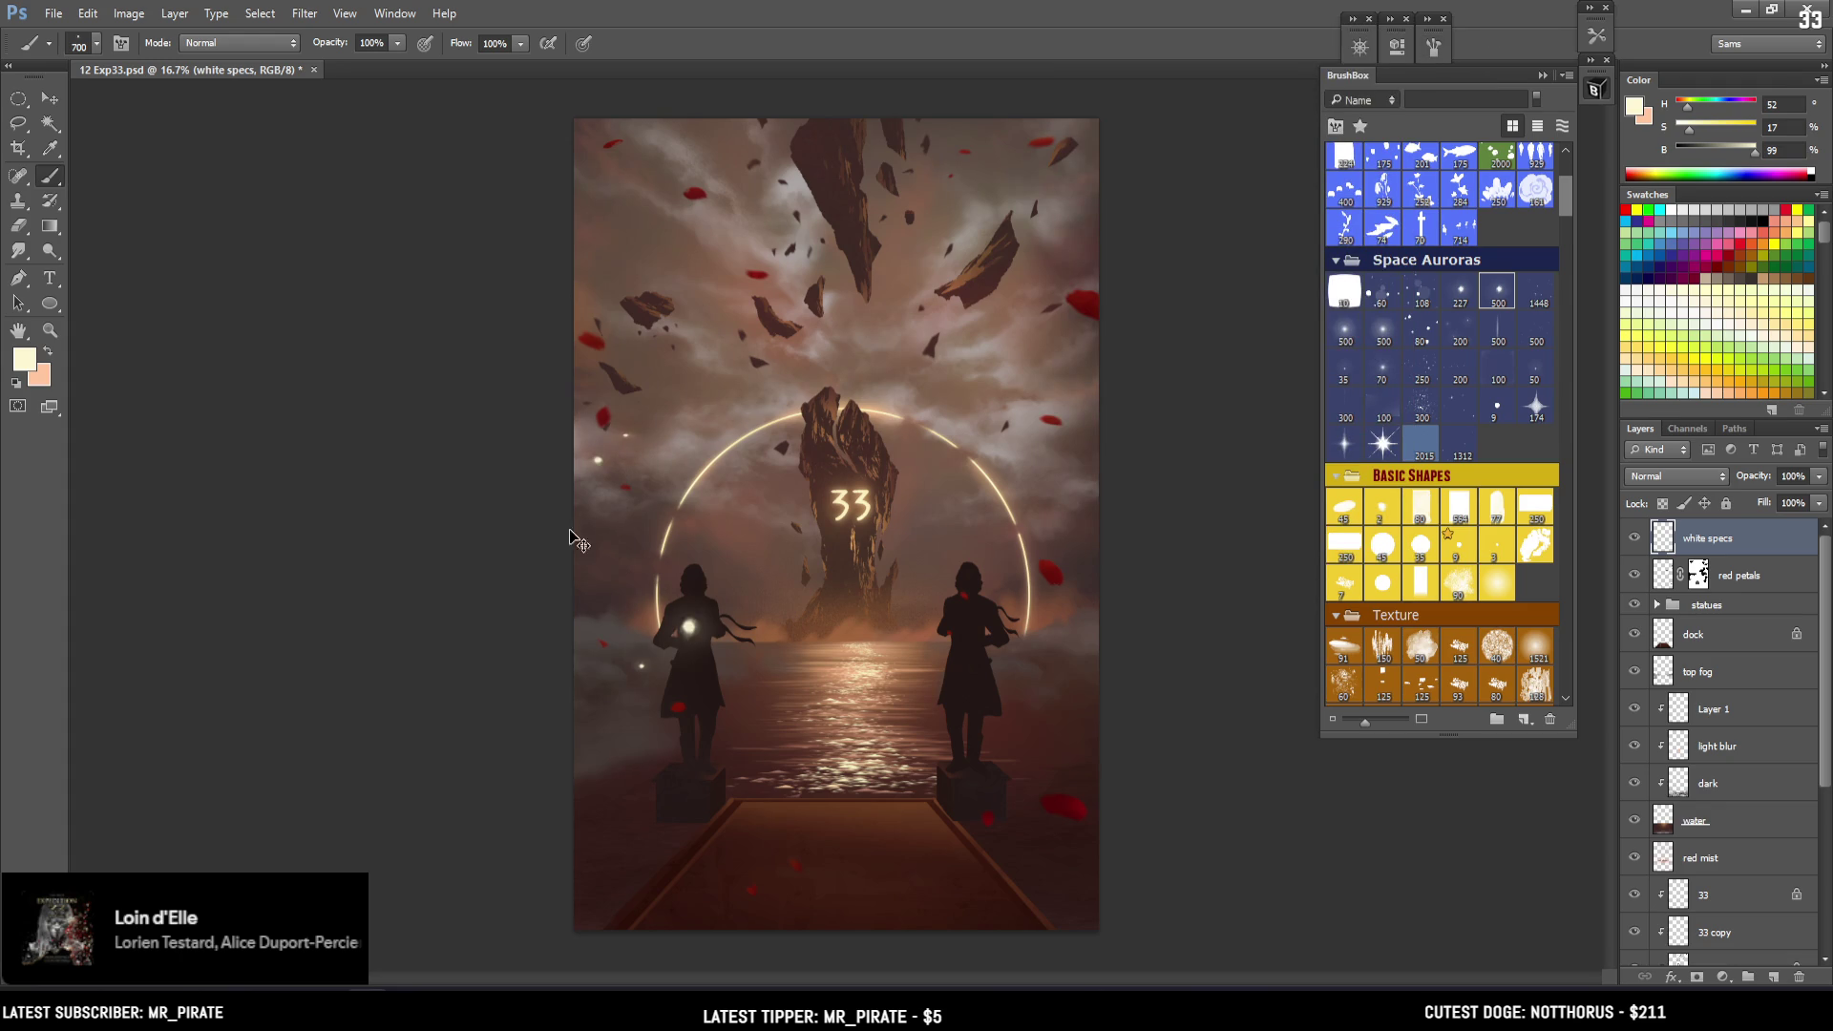
left_click(592, 512)
key("ctrl+z")
key("bracketleft")
key("bracketleft")
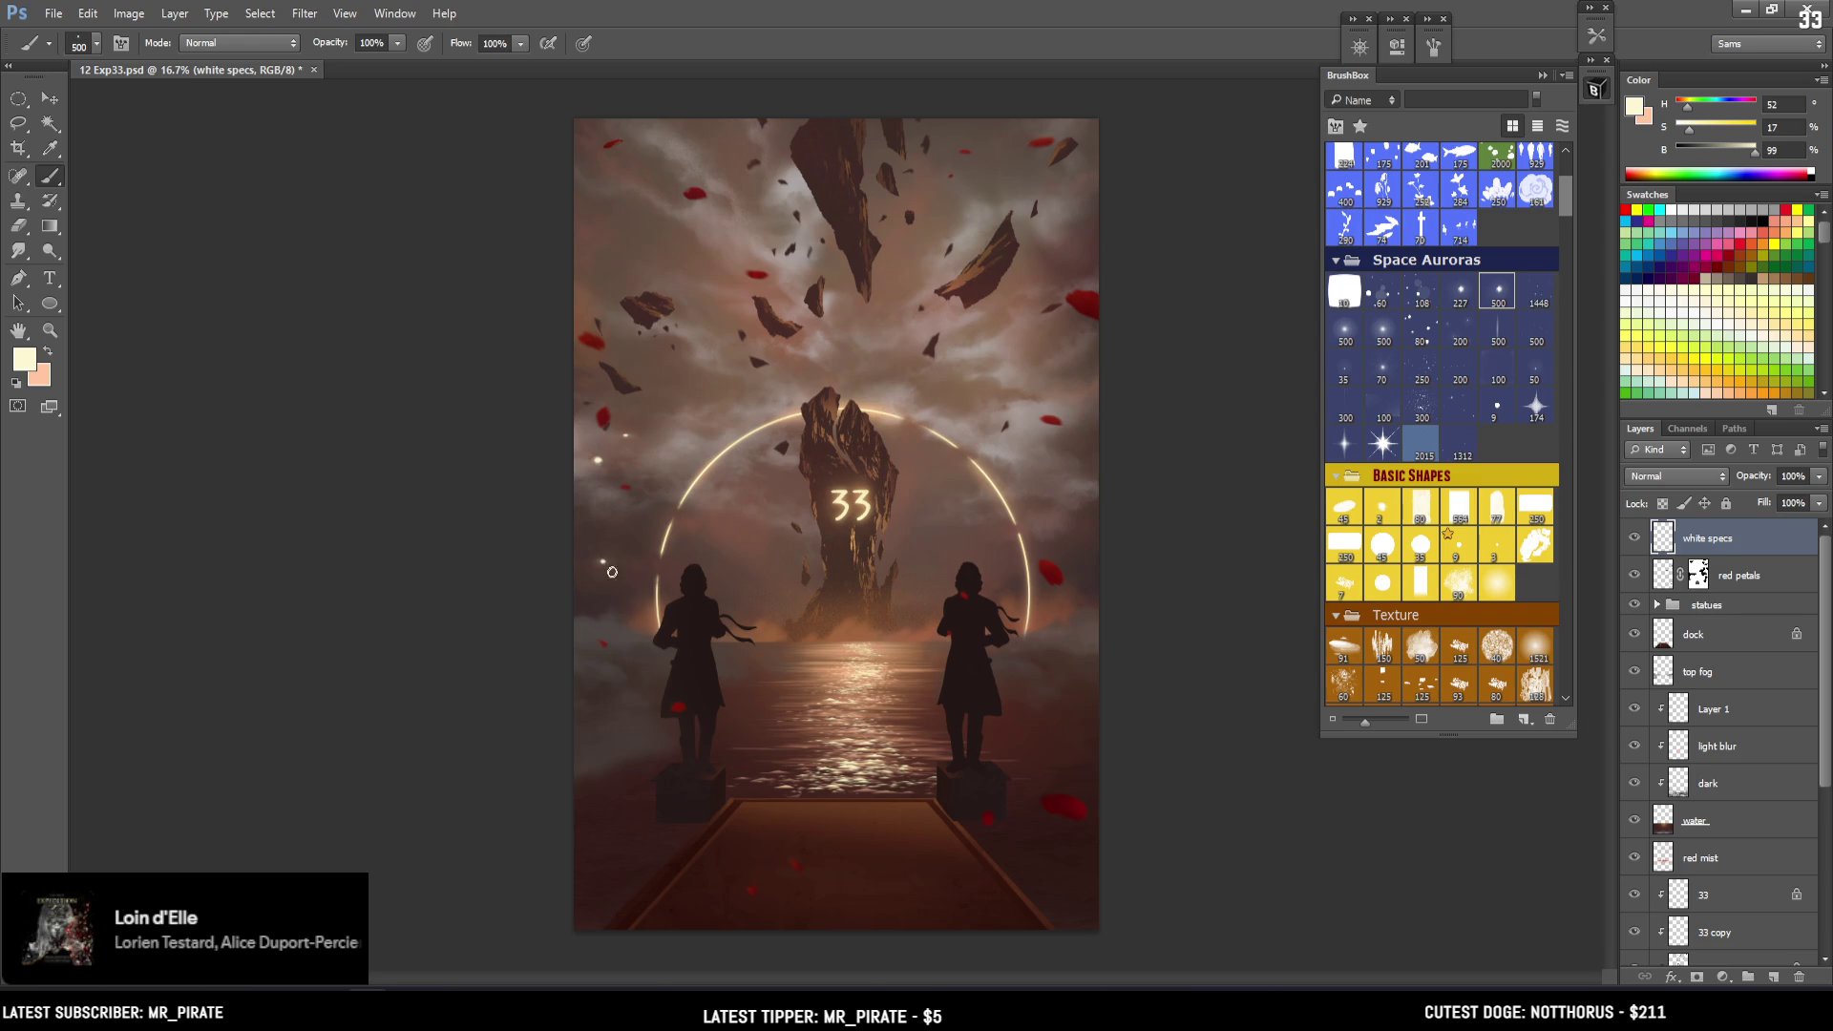
key("bracketright")
mouse_move(711, 253)
left_mouse_down()
mouse_move(587, 372)
mouse_move(730, 284)
left_mouse_up()
key("ctrl+z")
key("bracketleft")
key("bracketright")
Paint white specks in the upper-right sky and right of the right statue
left_click_drag(1074, 277, 1088, 134)
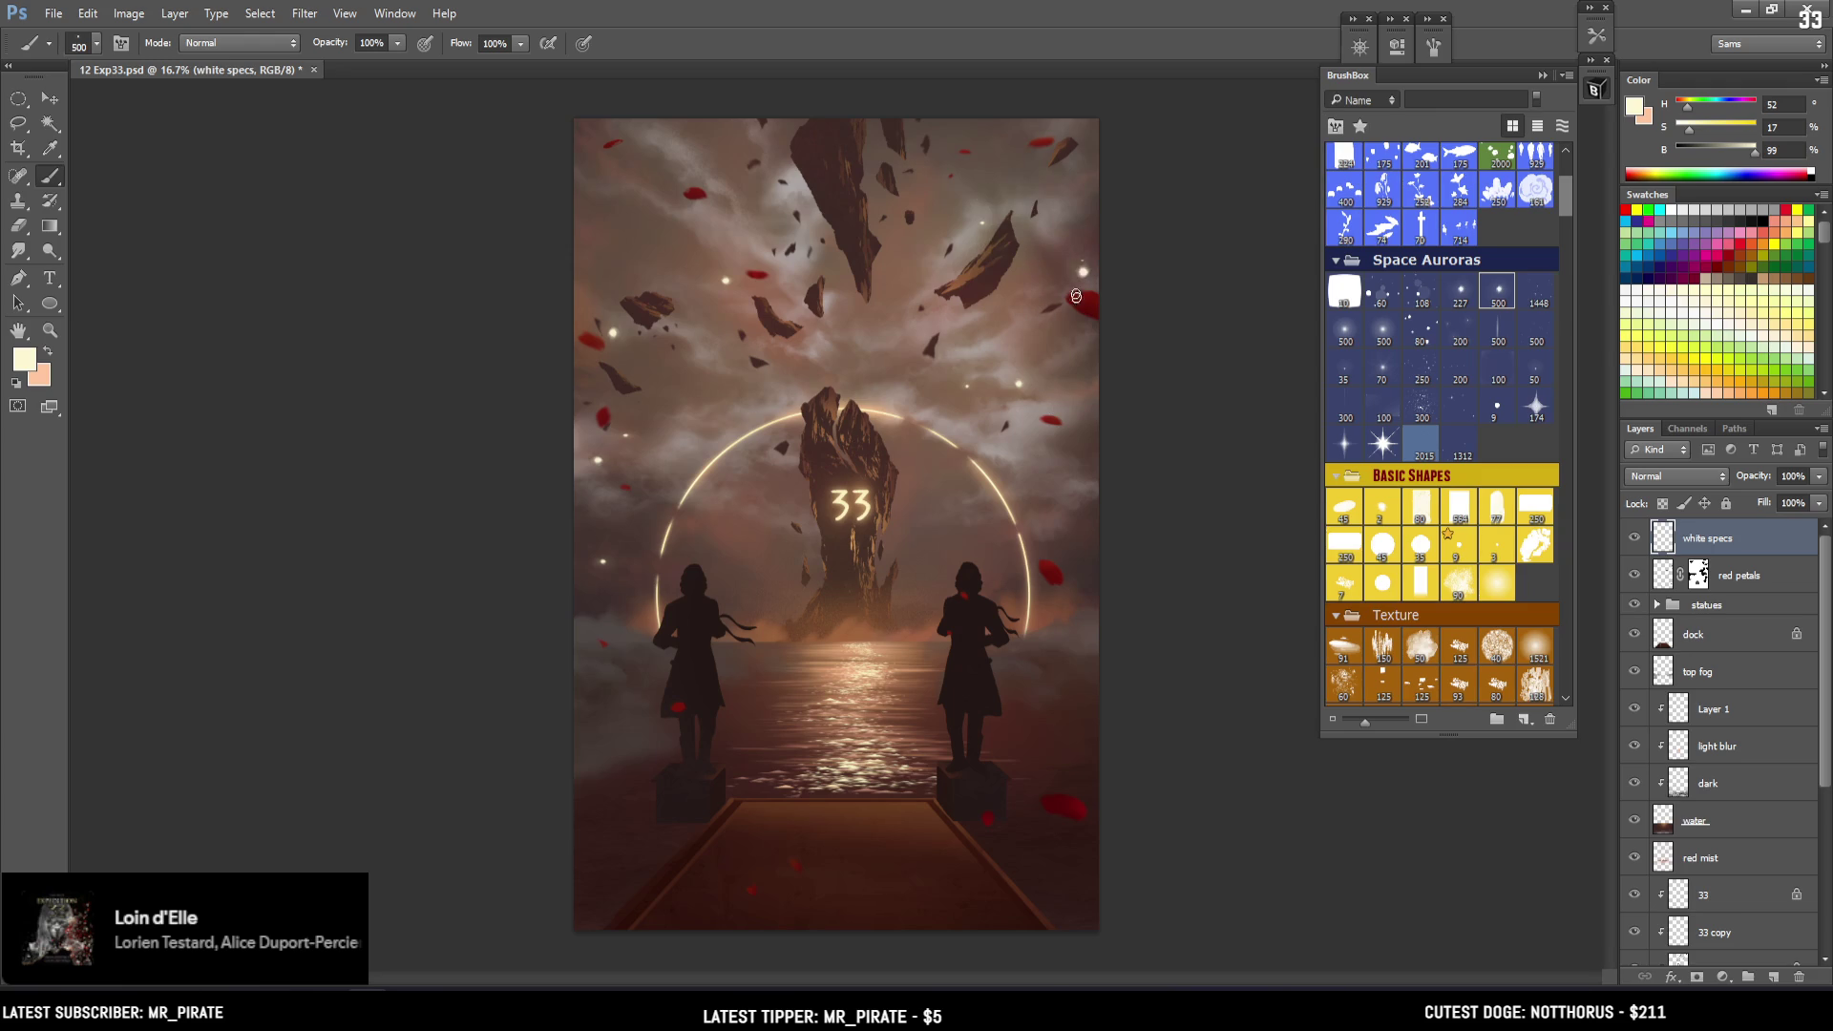
key("ctrl+z")
left_click_drag(1077, 206, 1072, 224)
key("ctrl+z")
key("bracketleft")
key("bracketleft")
key("bracketright")
key("bracketright")
left_click_drag(1107, 468, 1102, 484)
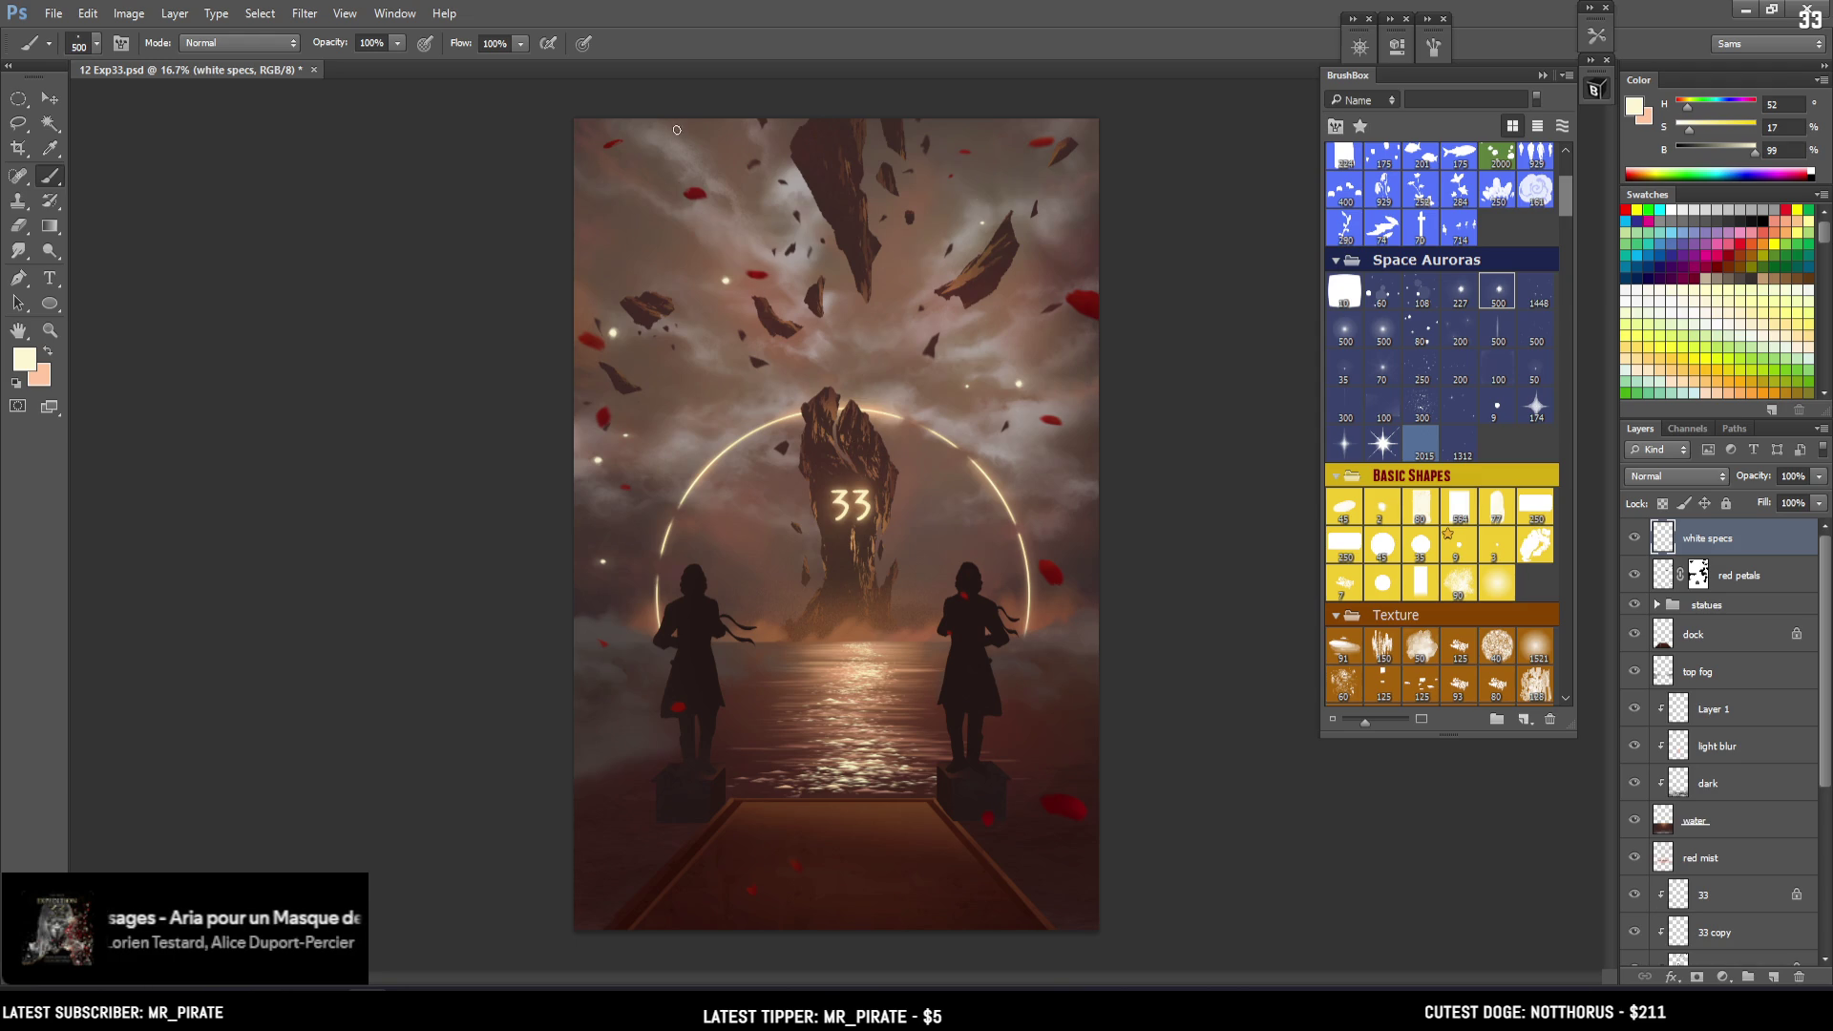
key("bracketright")
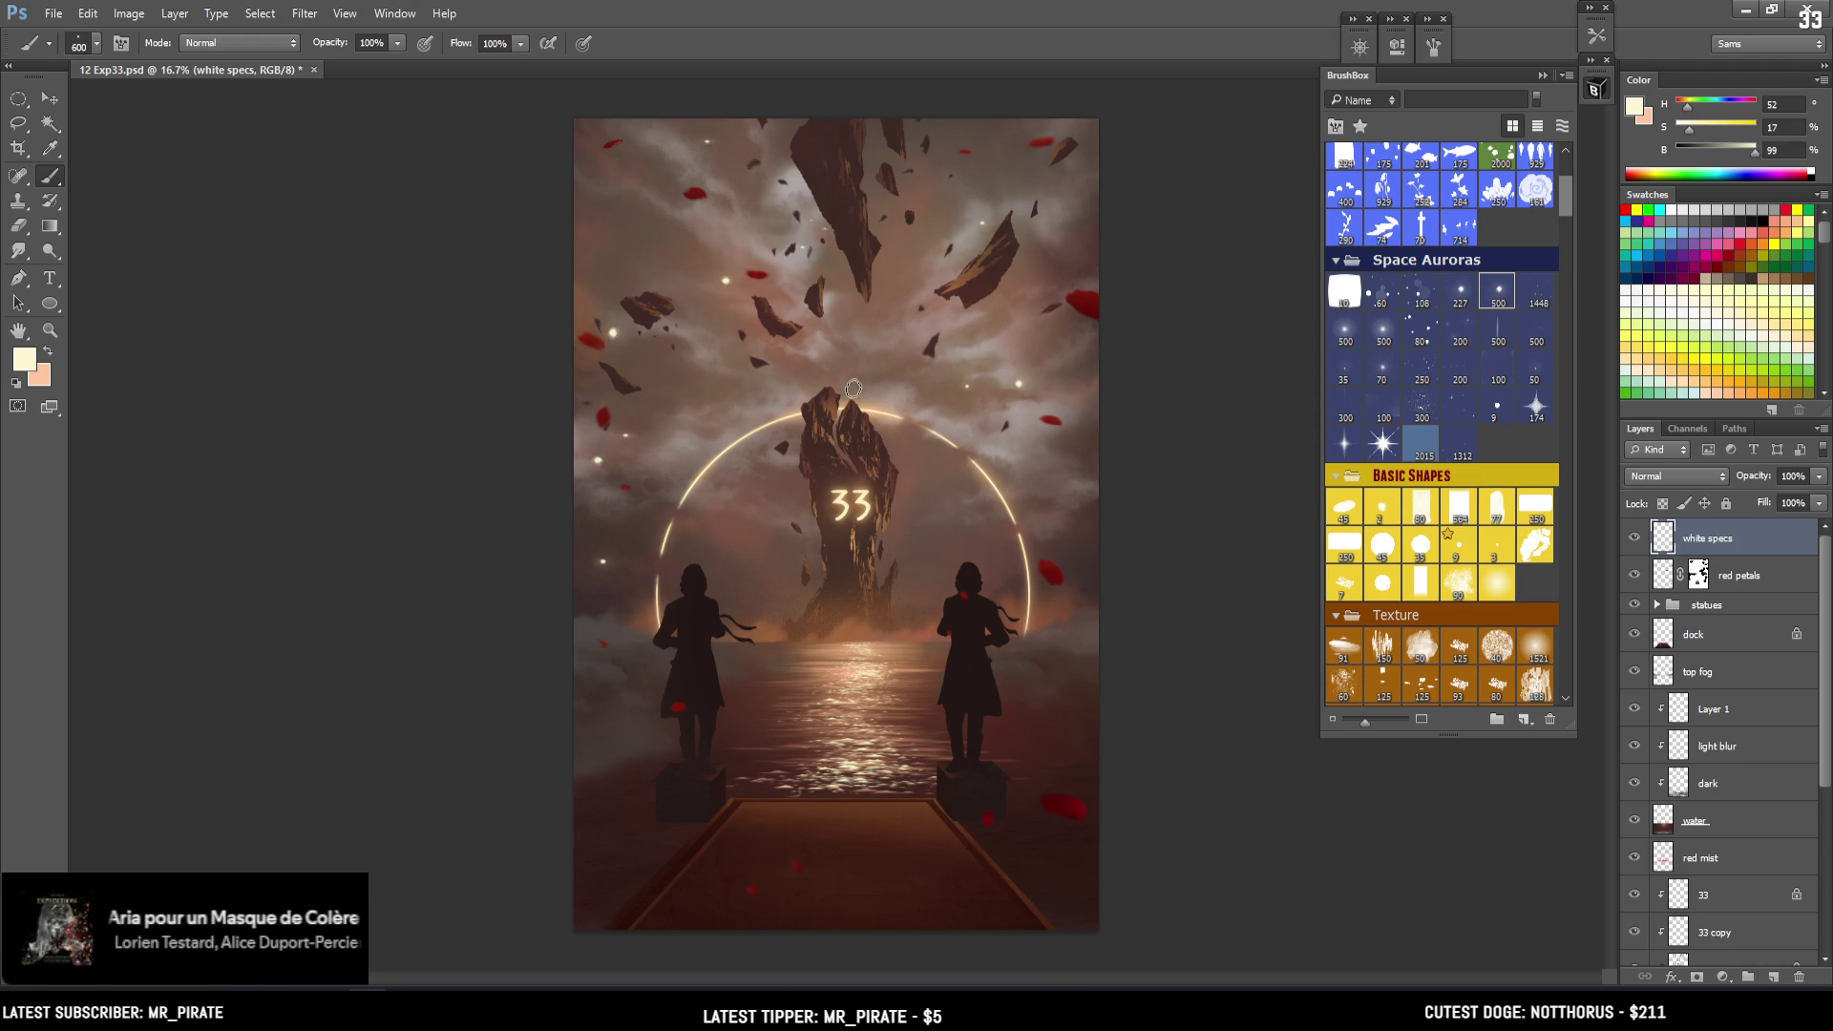
key("bracketleft")
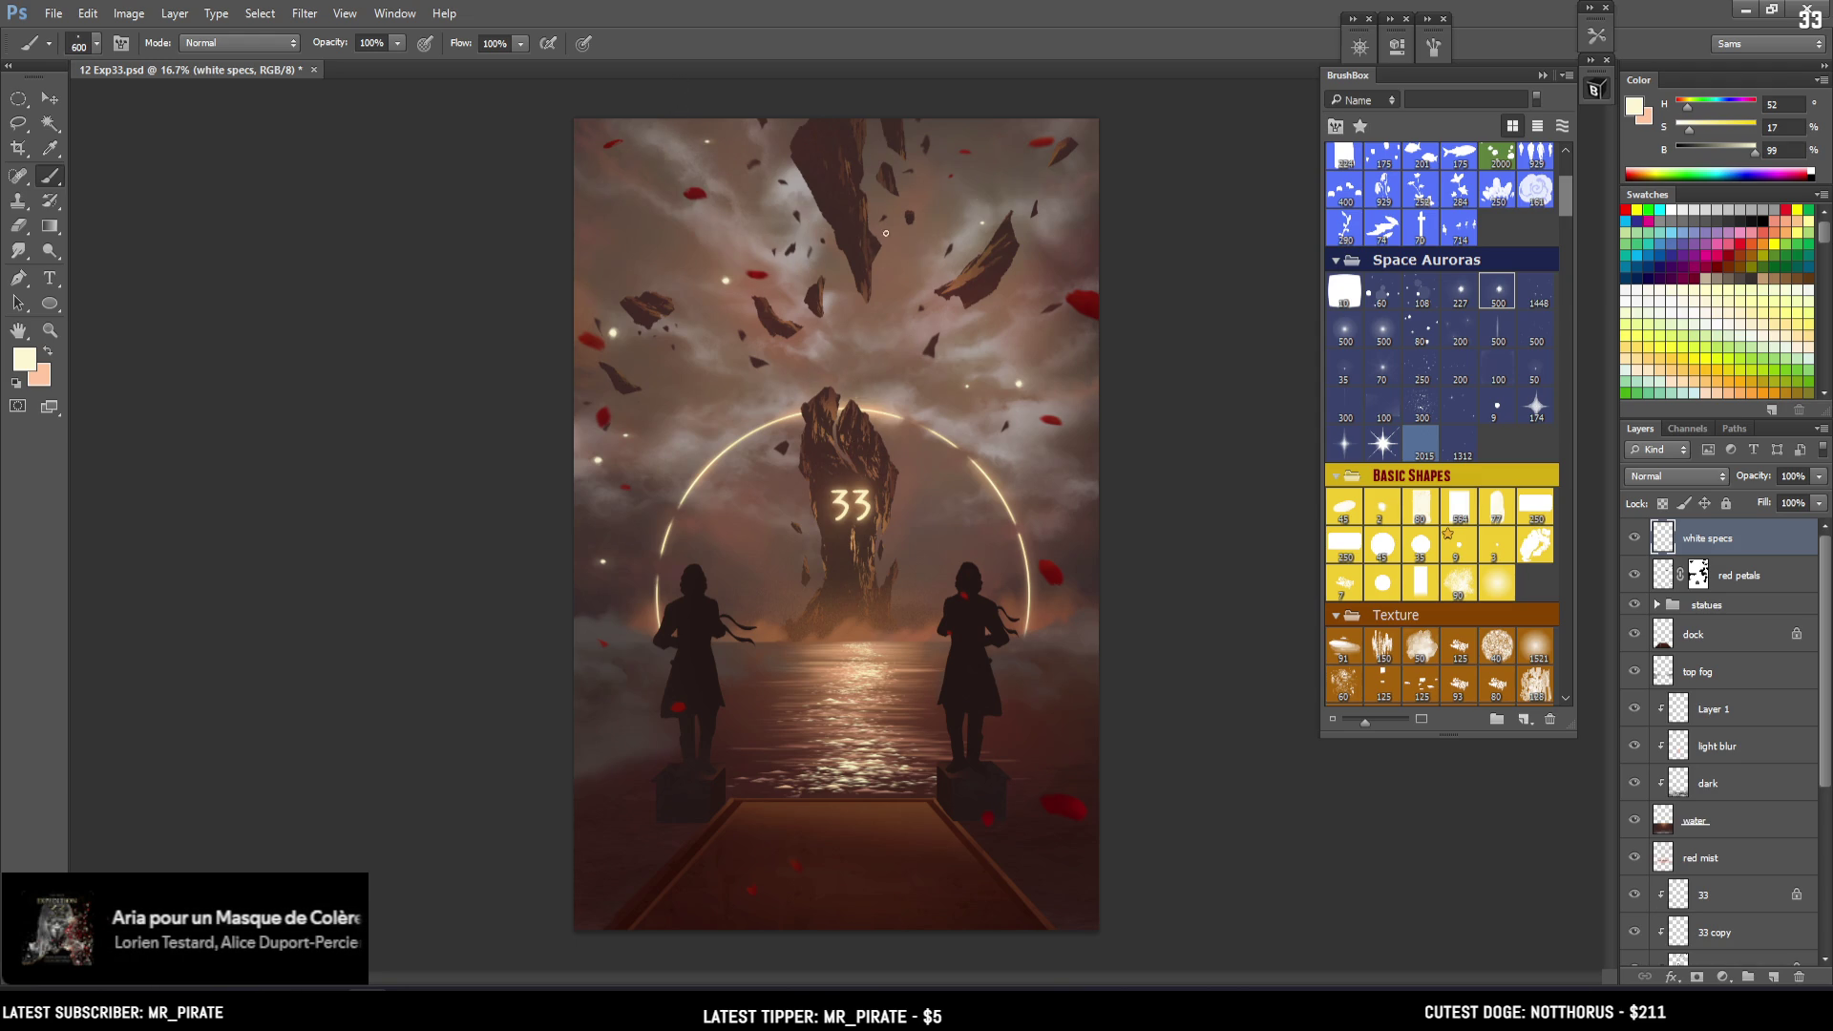
Dab extra specks in the upper sky, left sky and right of the right statue
key("bracketleft")
key("bracketleft")
key("bracketleft")
left_click(873, 247)
key("bracketright")
key("bracketright")
key("bracketright")
key("bracketright")
left_click(1070, 658)
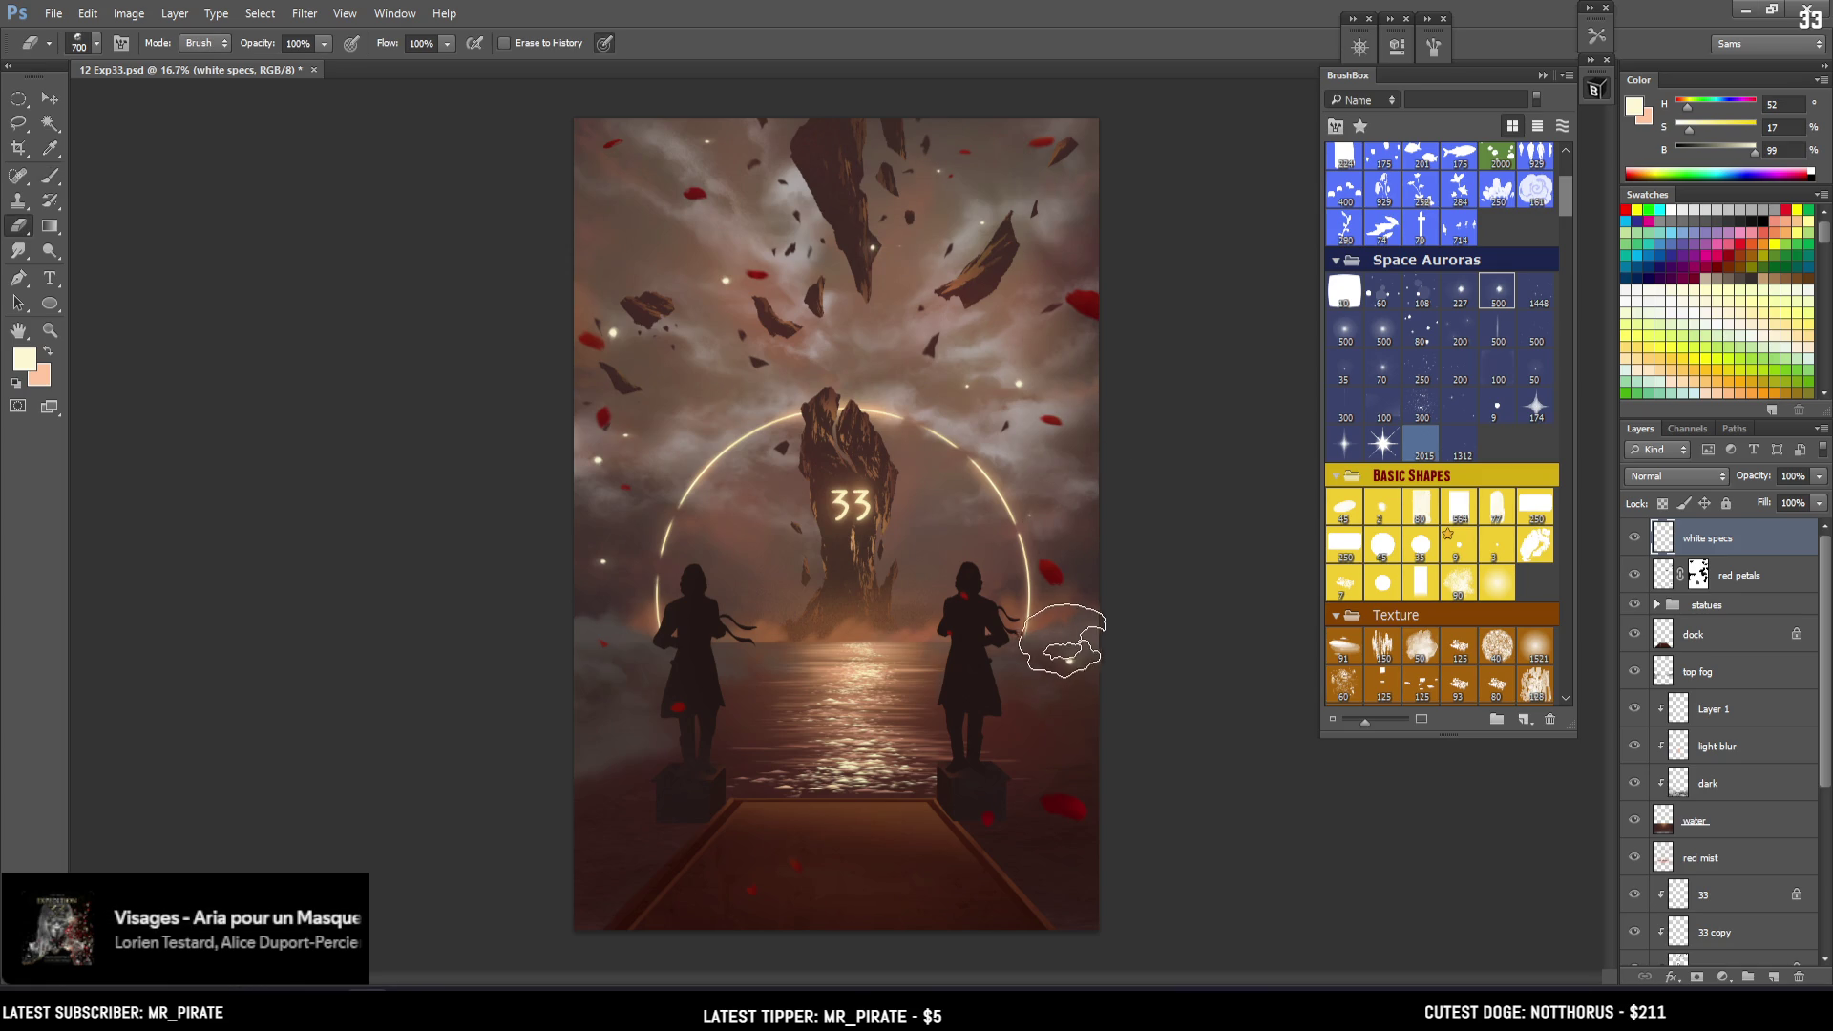
key("bracketleft")
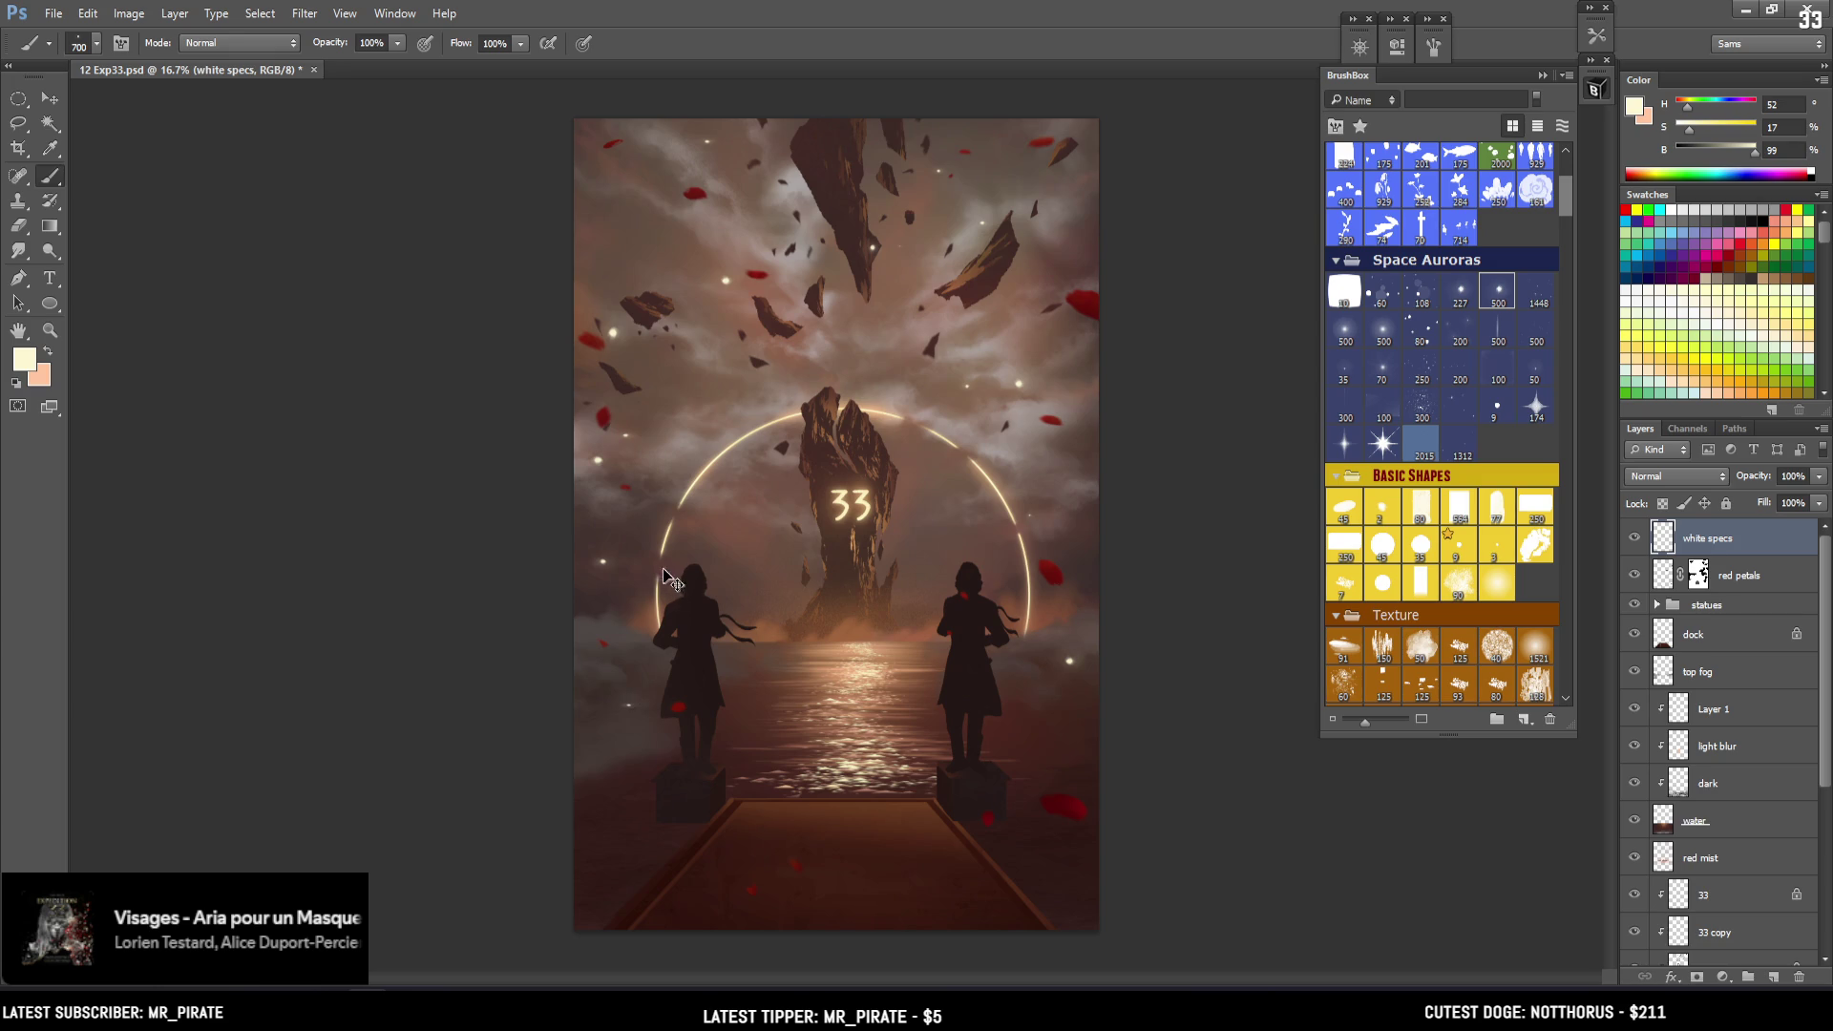
left_click(721, 391)
key("bracketleft")
key("bracketleft")
Perspective-transform the white specs layer so the specks spread wider toward the bottom
key("e")
key("bracketleft")
key("bracketleft")
key("bracketleft")
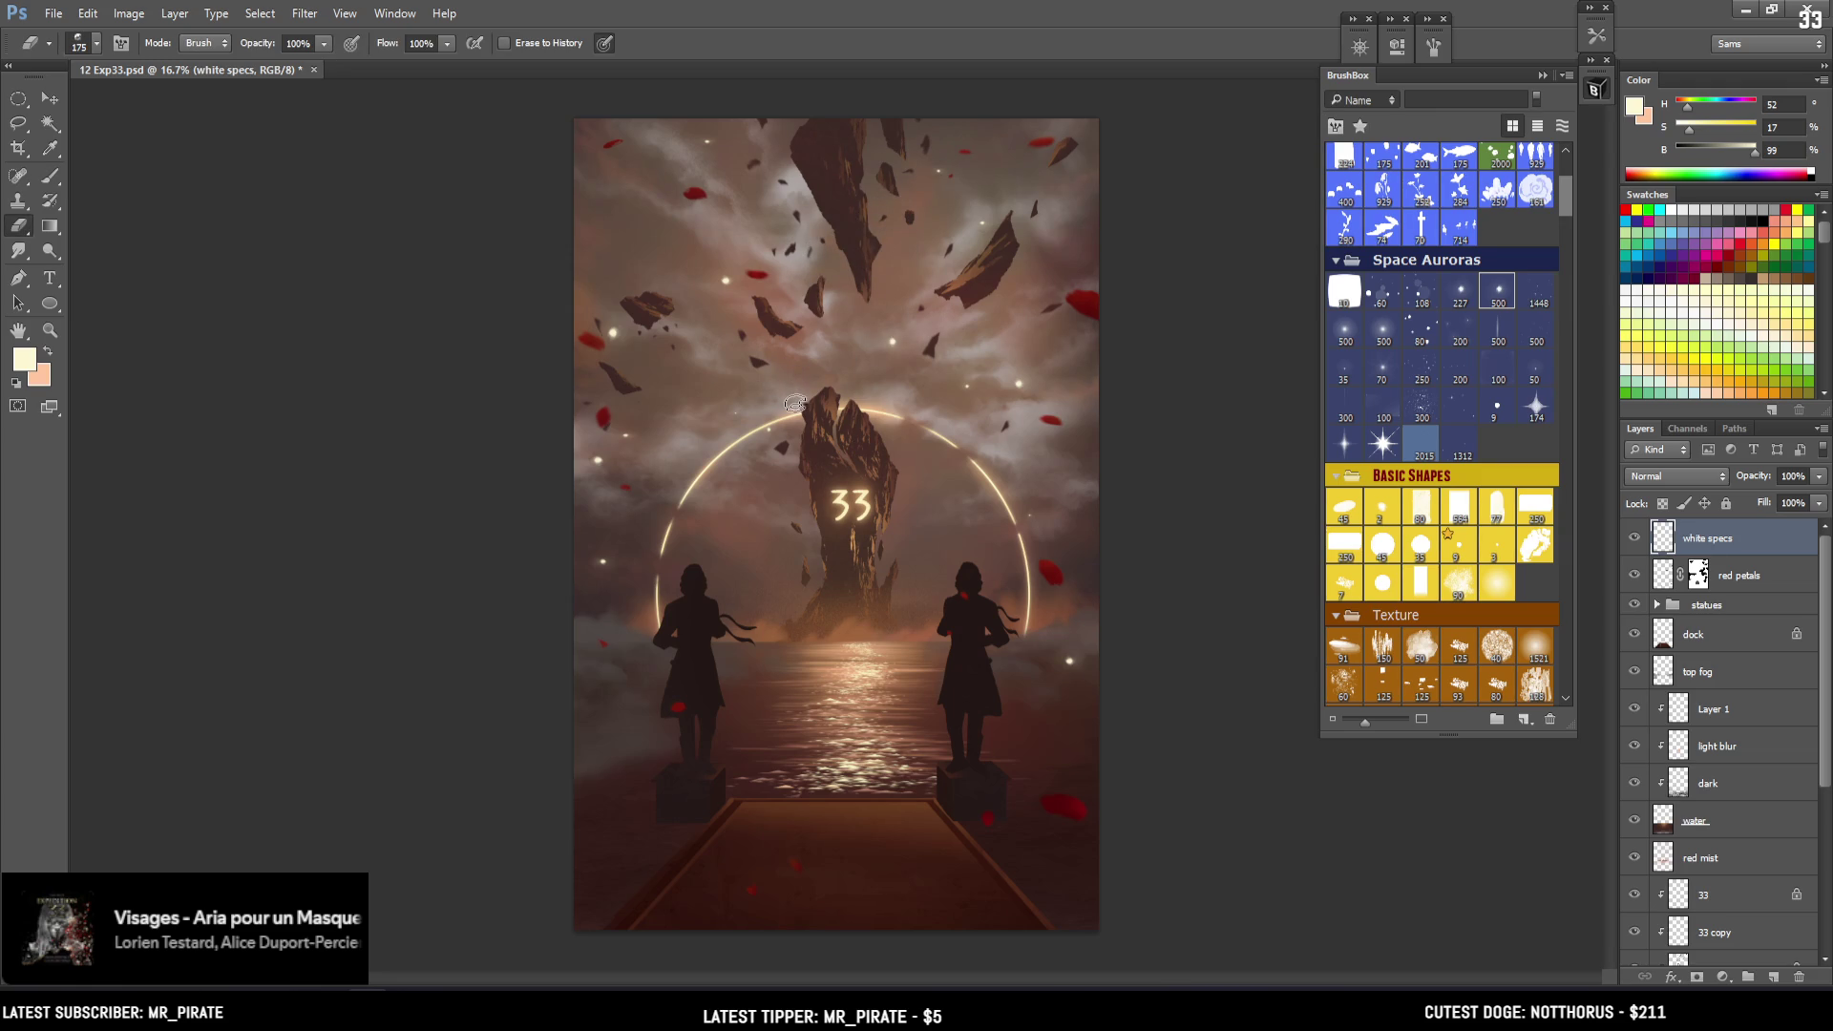
key("ctrl+t")
right_click(834, 348)
left_click(883, 478)
left_click_drag(1089, 676, 1111, 675)
key("e")
Shrink the eraser and switch back to the brush
key("bracketleft")
key("bracketleft")
key("bracketleft")
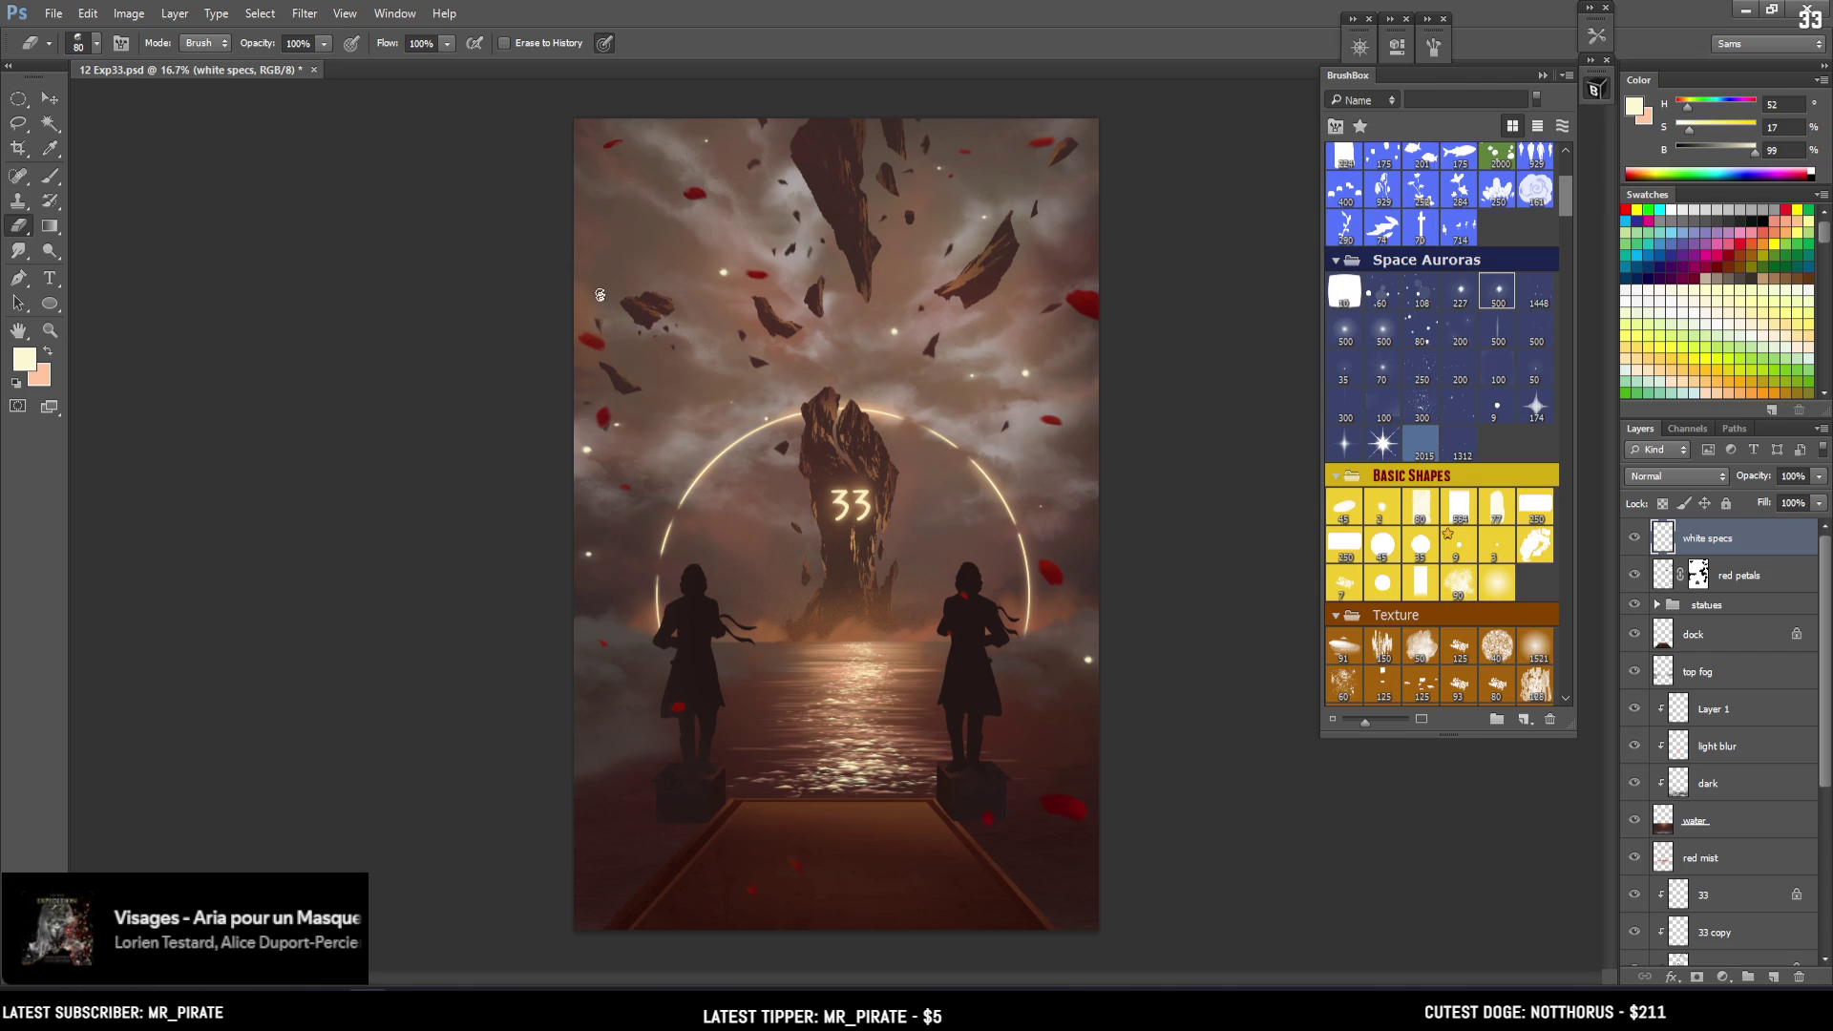
key("b")
key("e")
key("b")
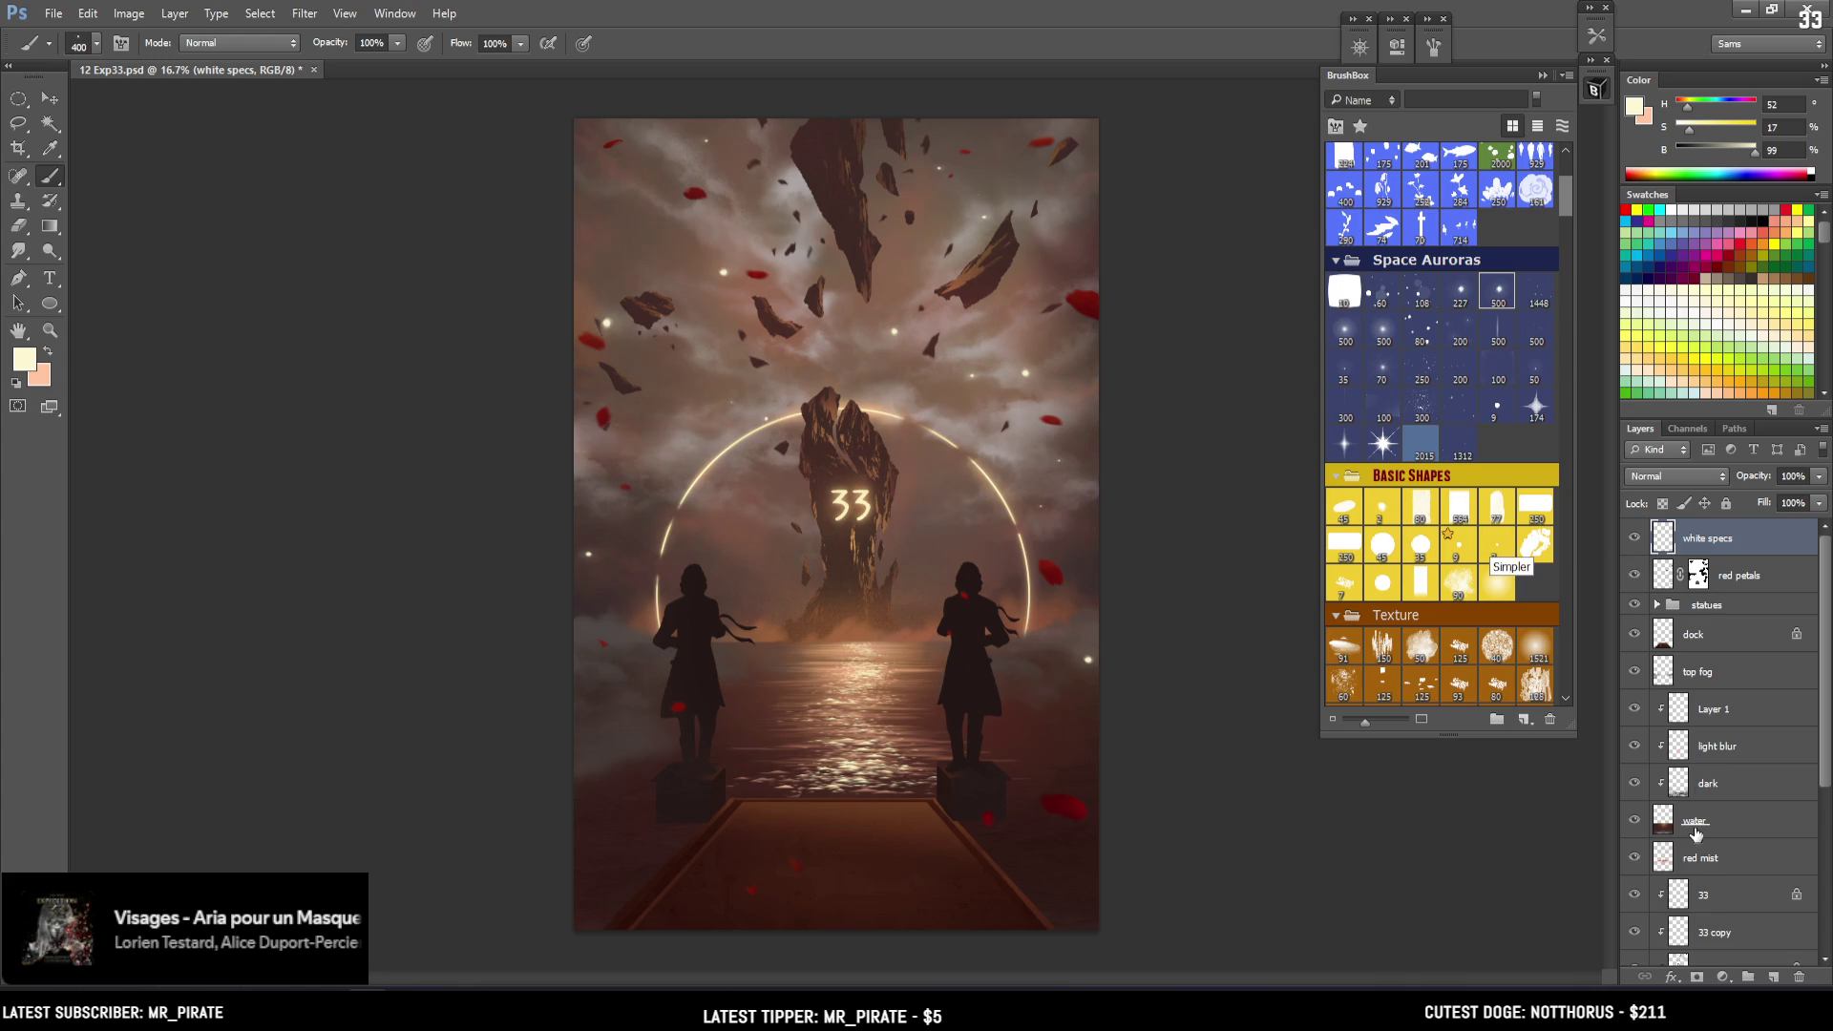
Select the water layer and save the document
left_click(1695, 821)
key("bracketright")
key("ctrl+s")
scroll(1821, 707, "down", 3)
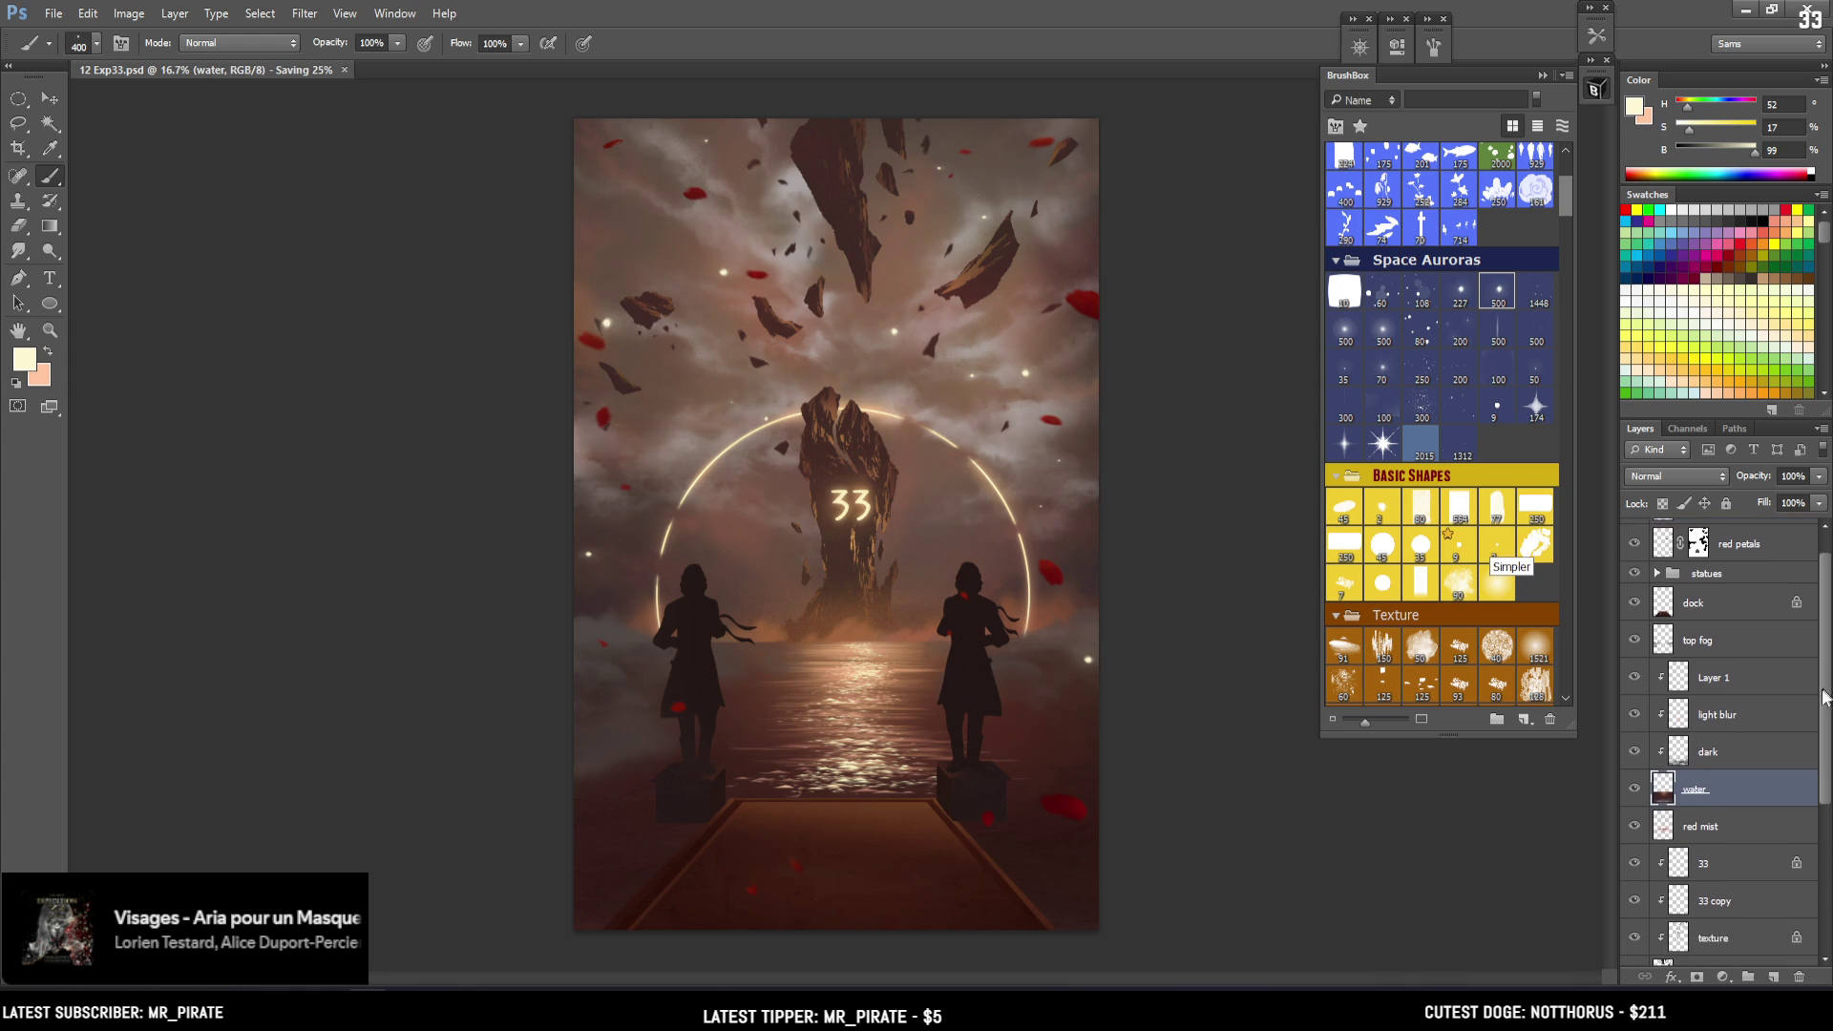
left_click_drag(1822, 738, 1816, 818)
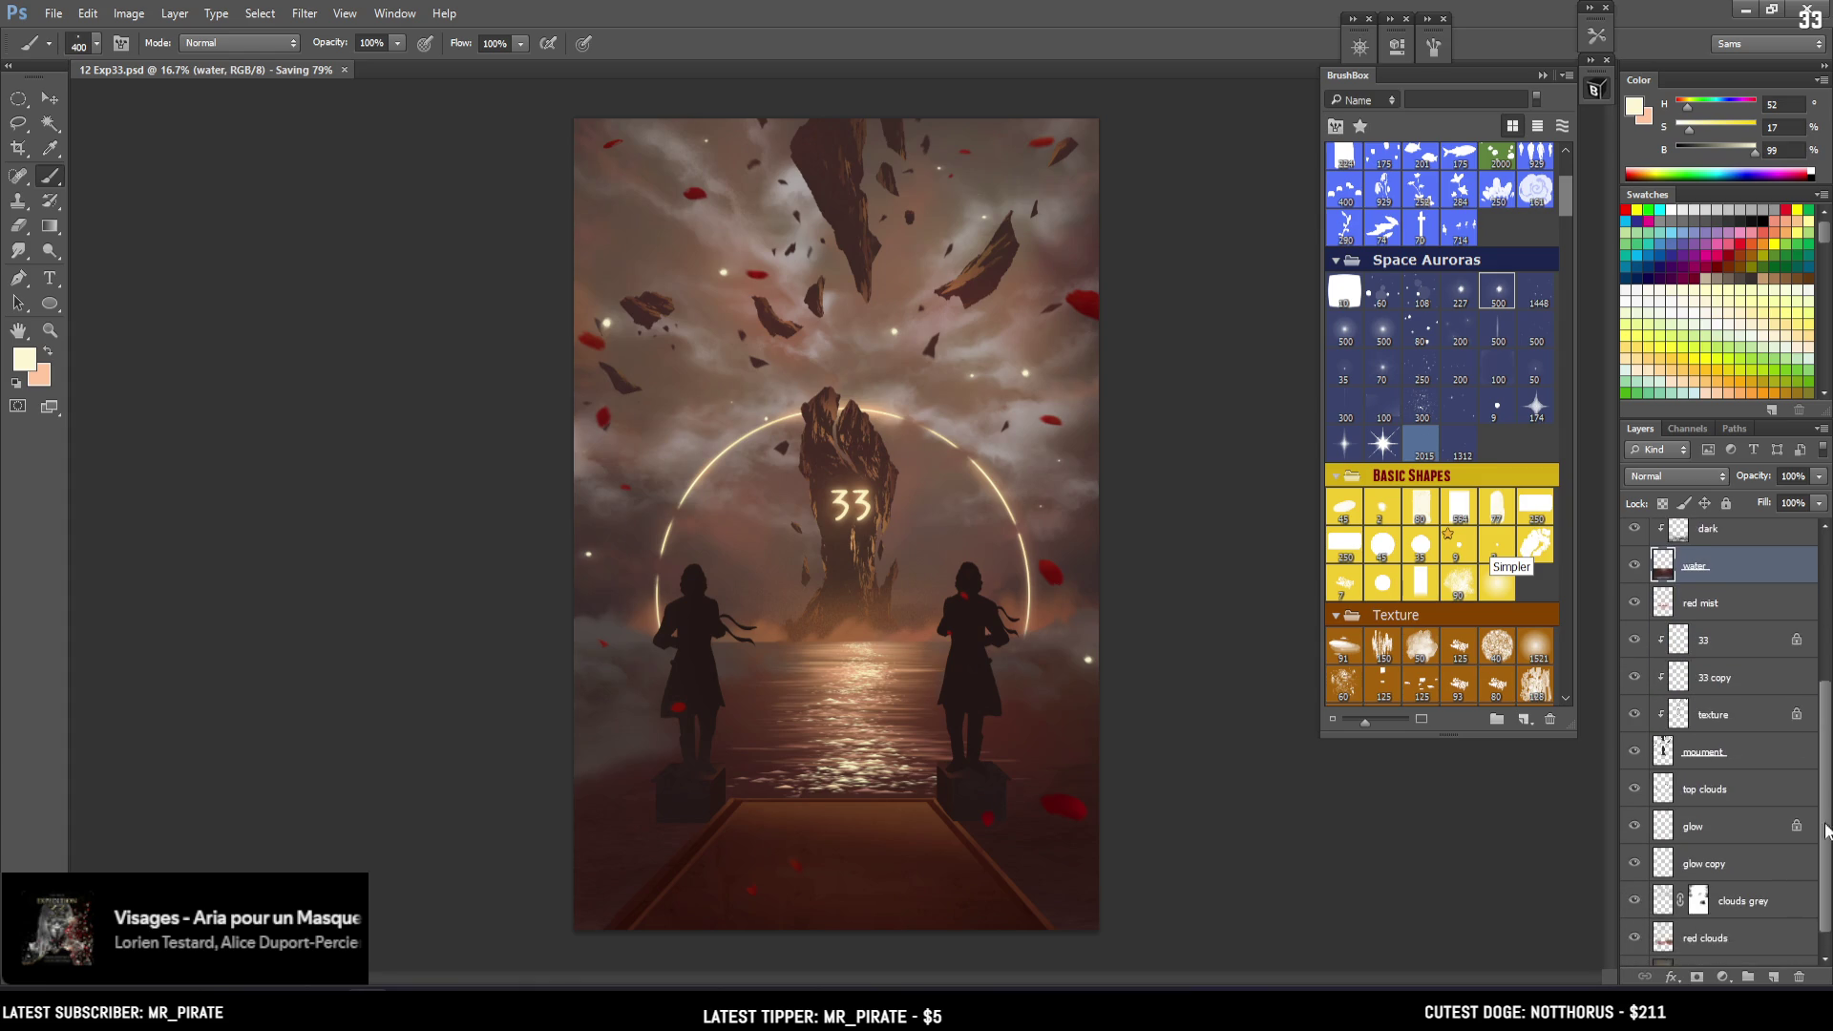
Check the texture layer's visibility and lock transparent pixels on the moument layer
left_click(1665, 761)
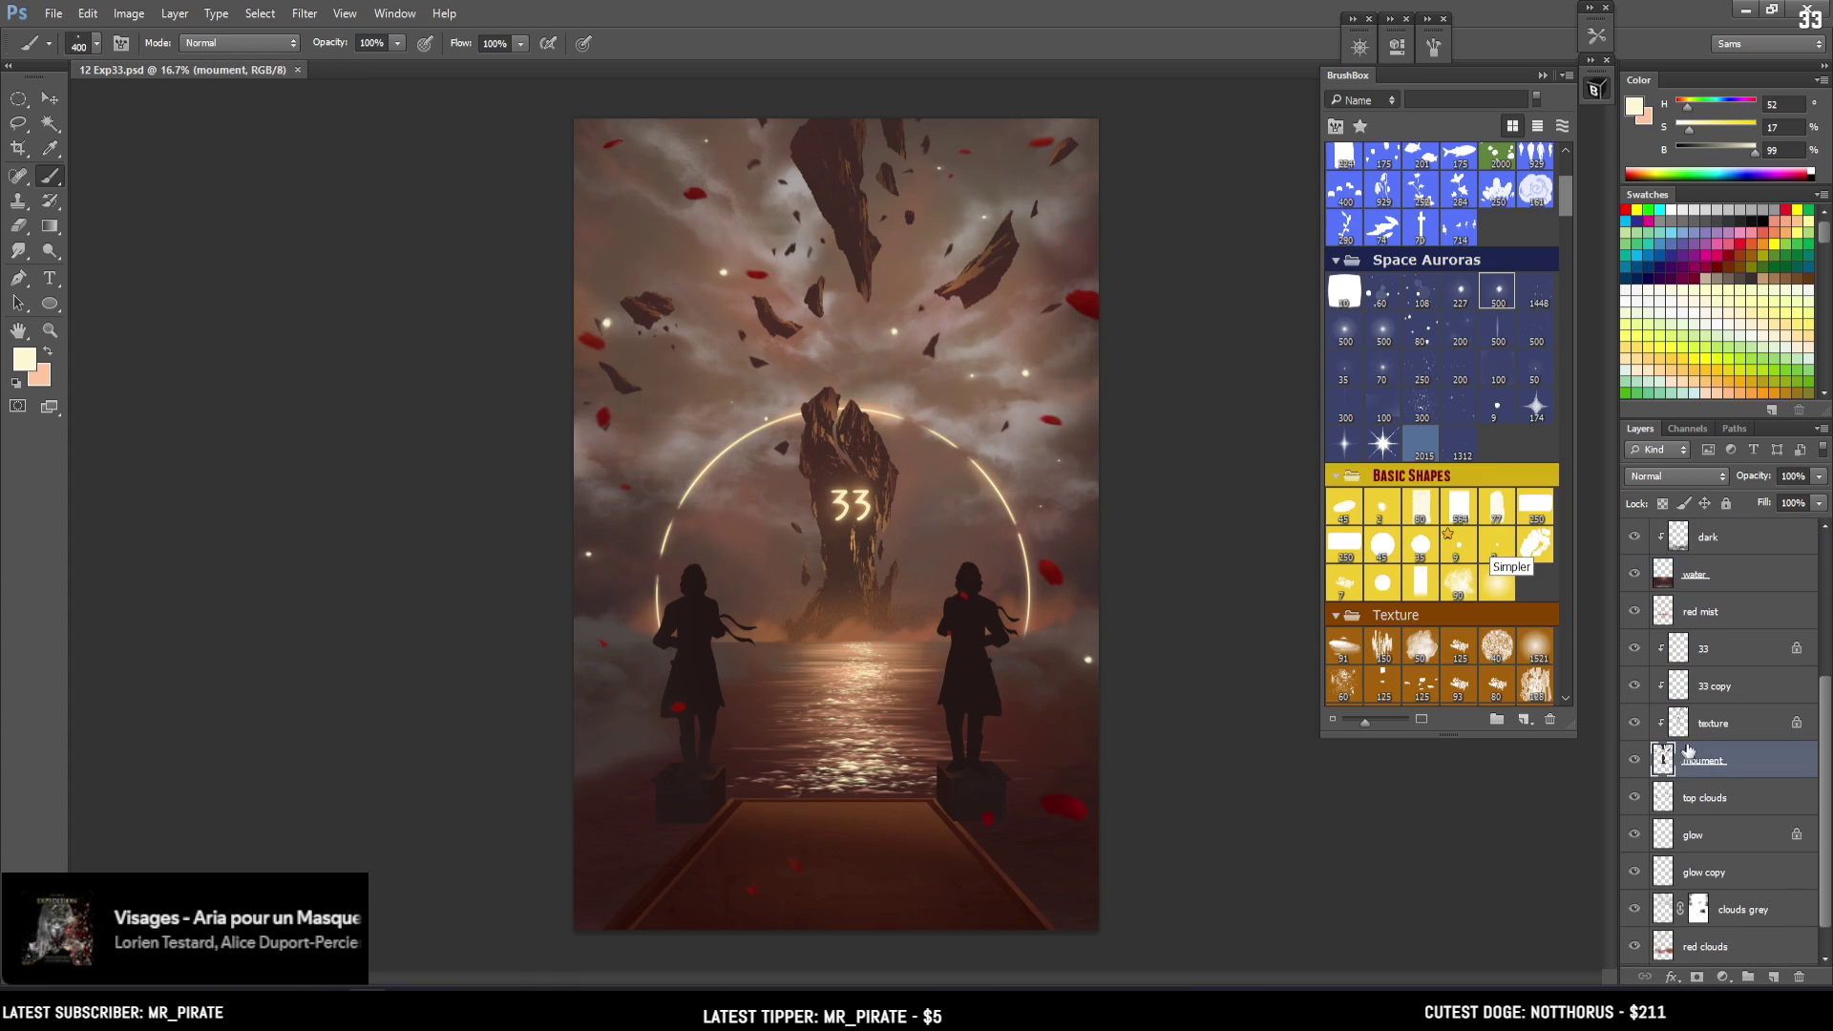
left_click(1686, 733)
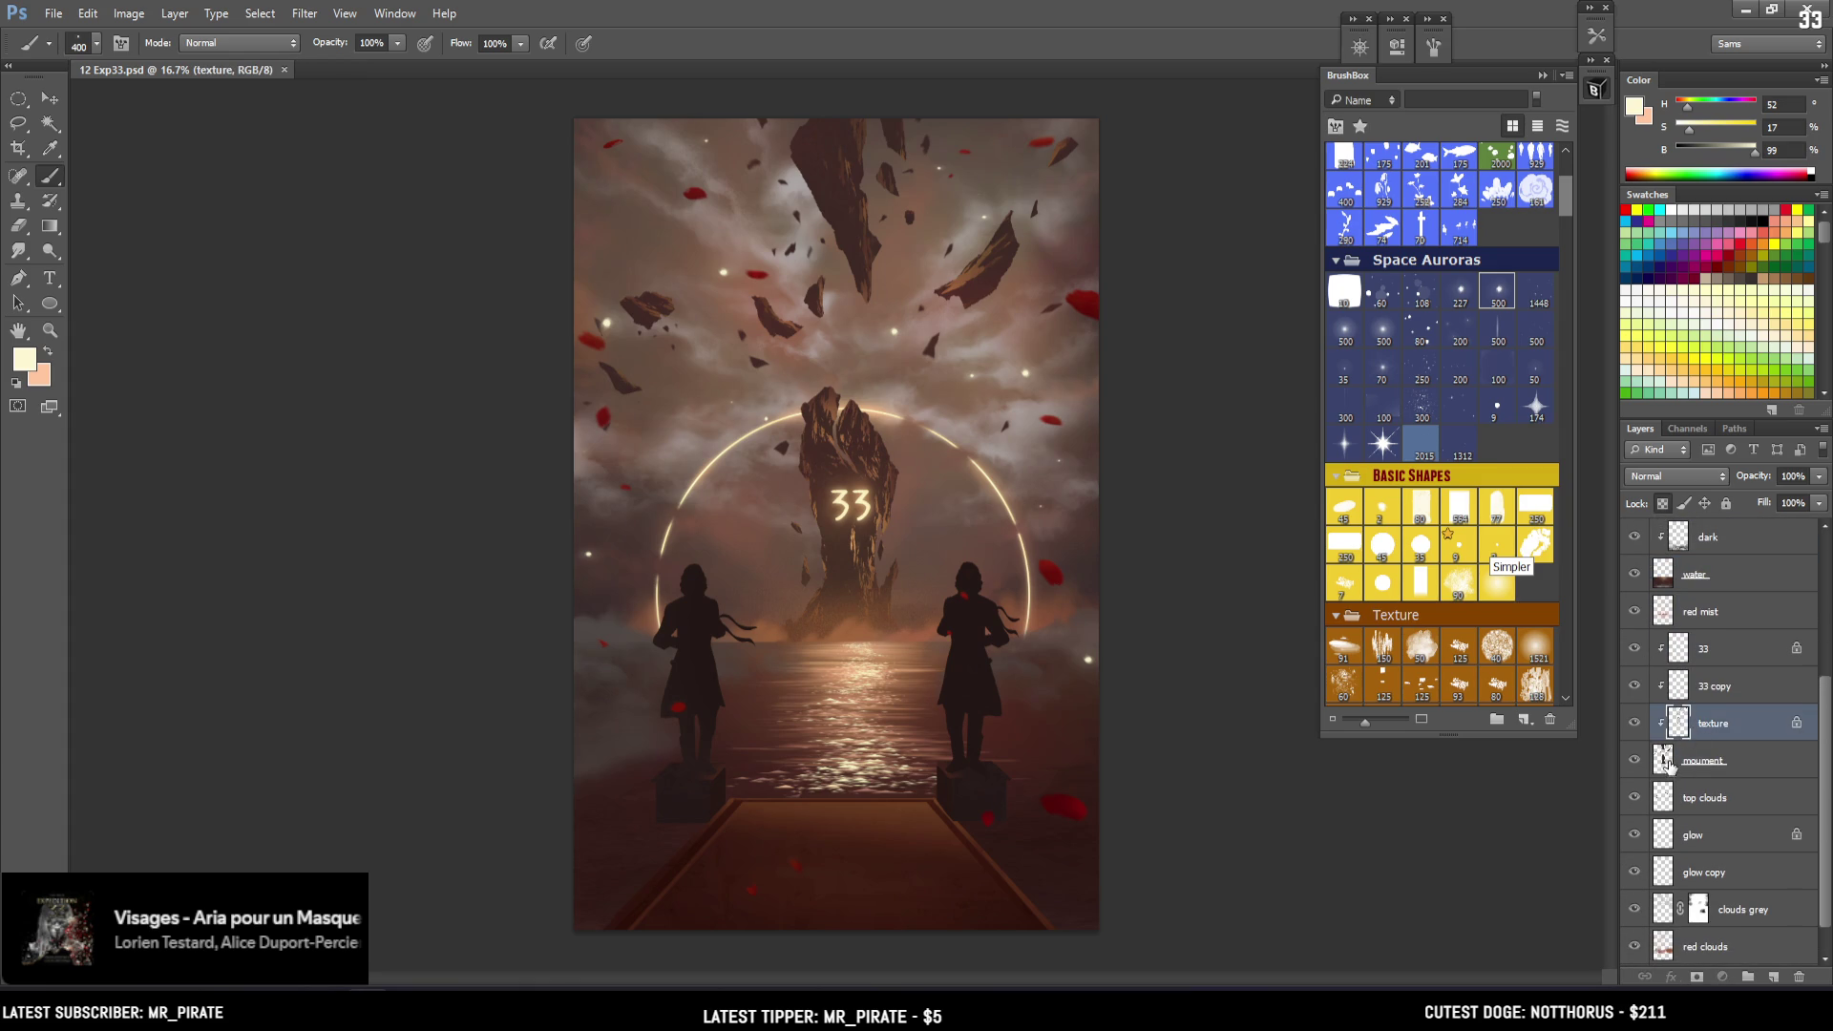
left_click(1666, 762)
left_click(1631, 725)
left_click(1632, 725)
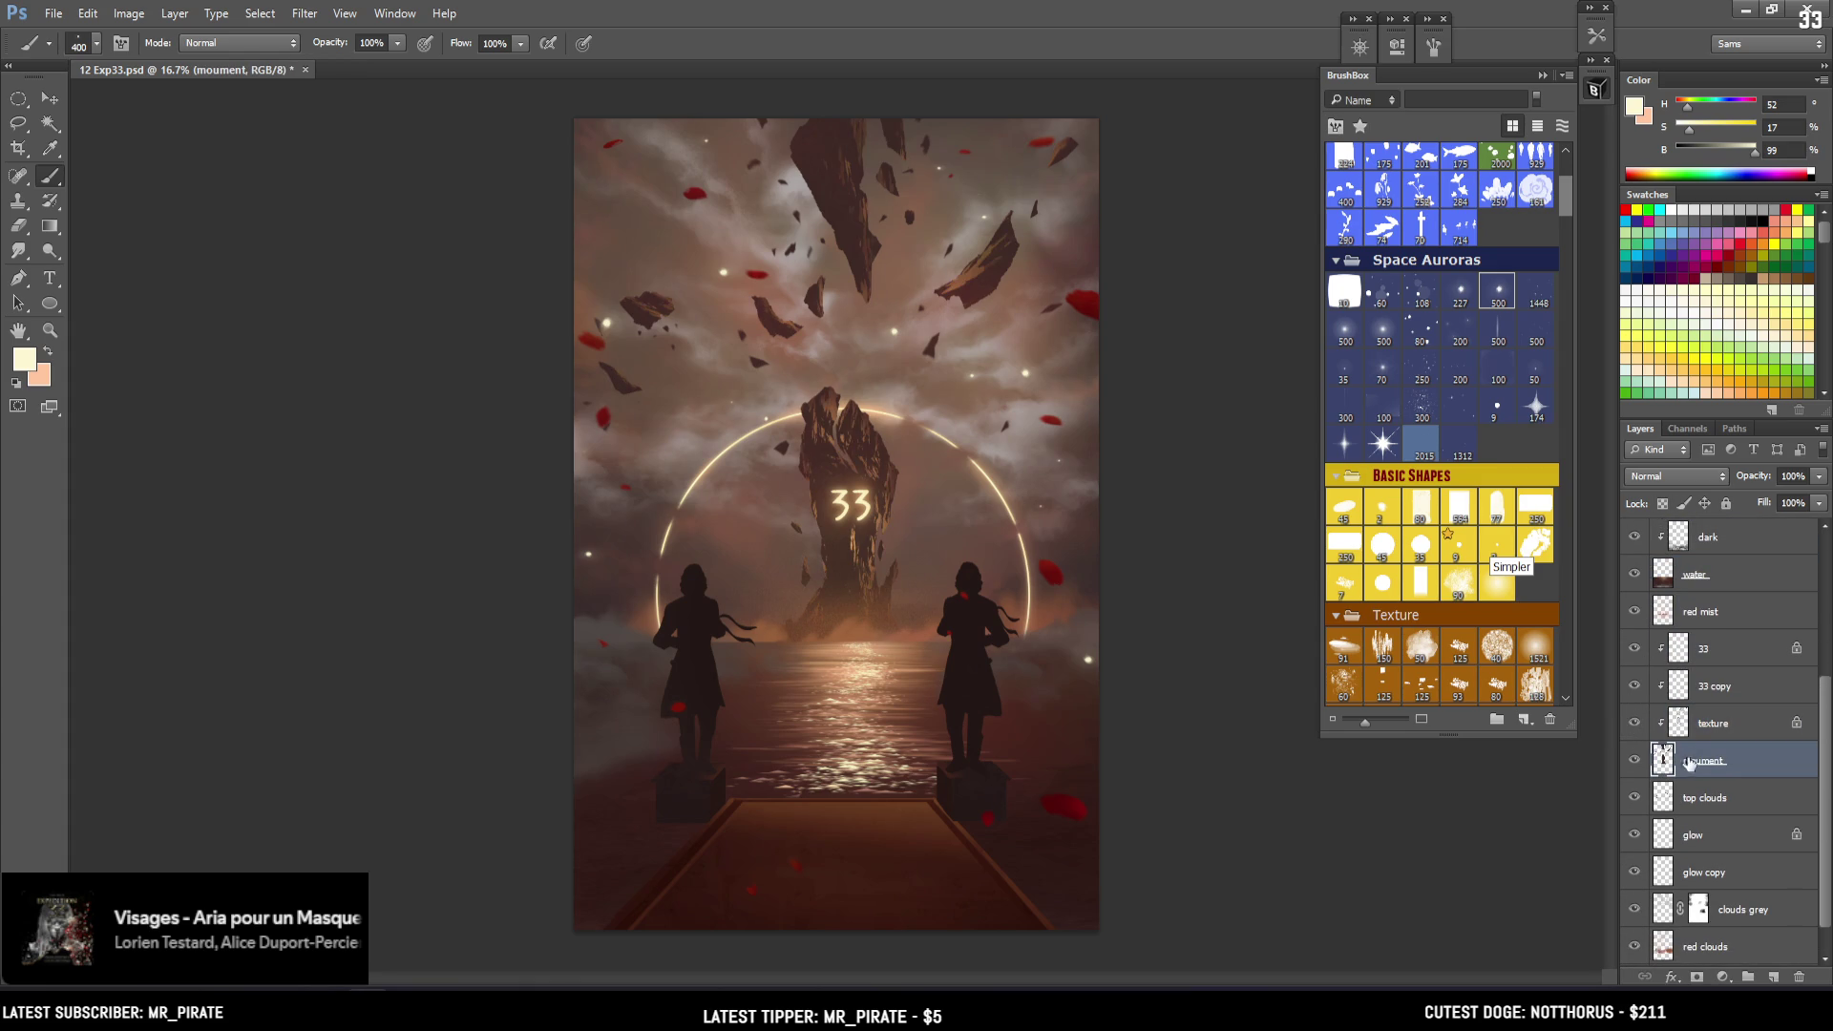
left_click(1662, 503)
Pick the large 1521 Texture brush and sample dark brown from the painting
left_click(1537, 645)
left_click(1039, 712, "alt")
key("bracketleft")
key("bracketleft")
key("bracketleft")
Paint darker texture over the monument top, lighten the brown and enlarge the brush to 1200
left_click_drag(831, 430, 841, 516)
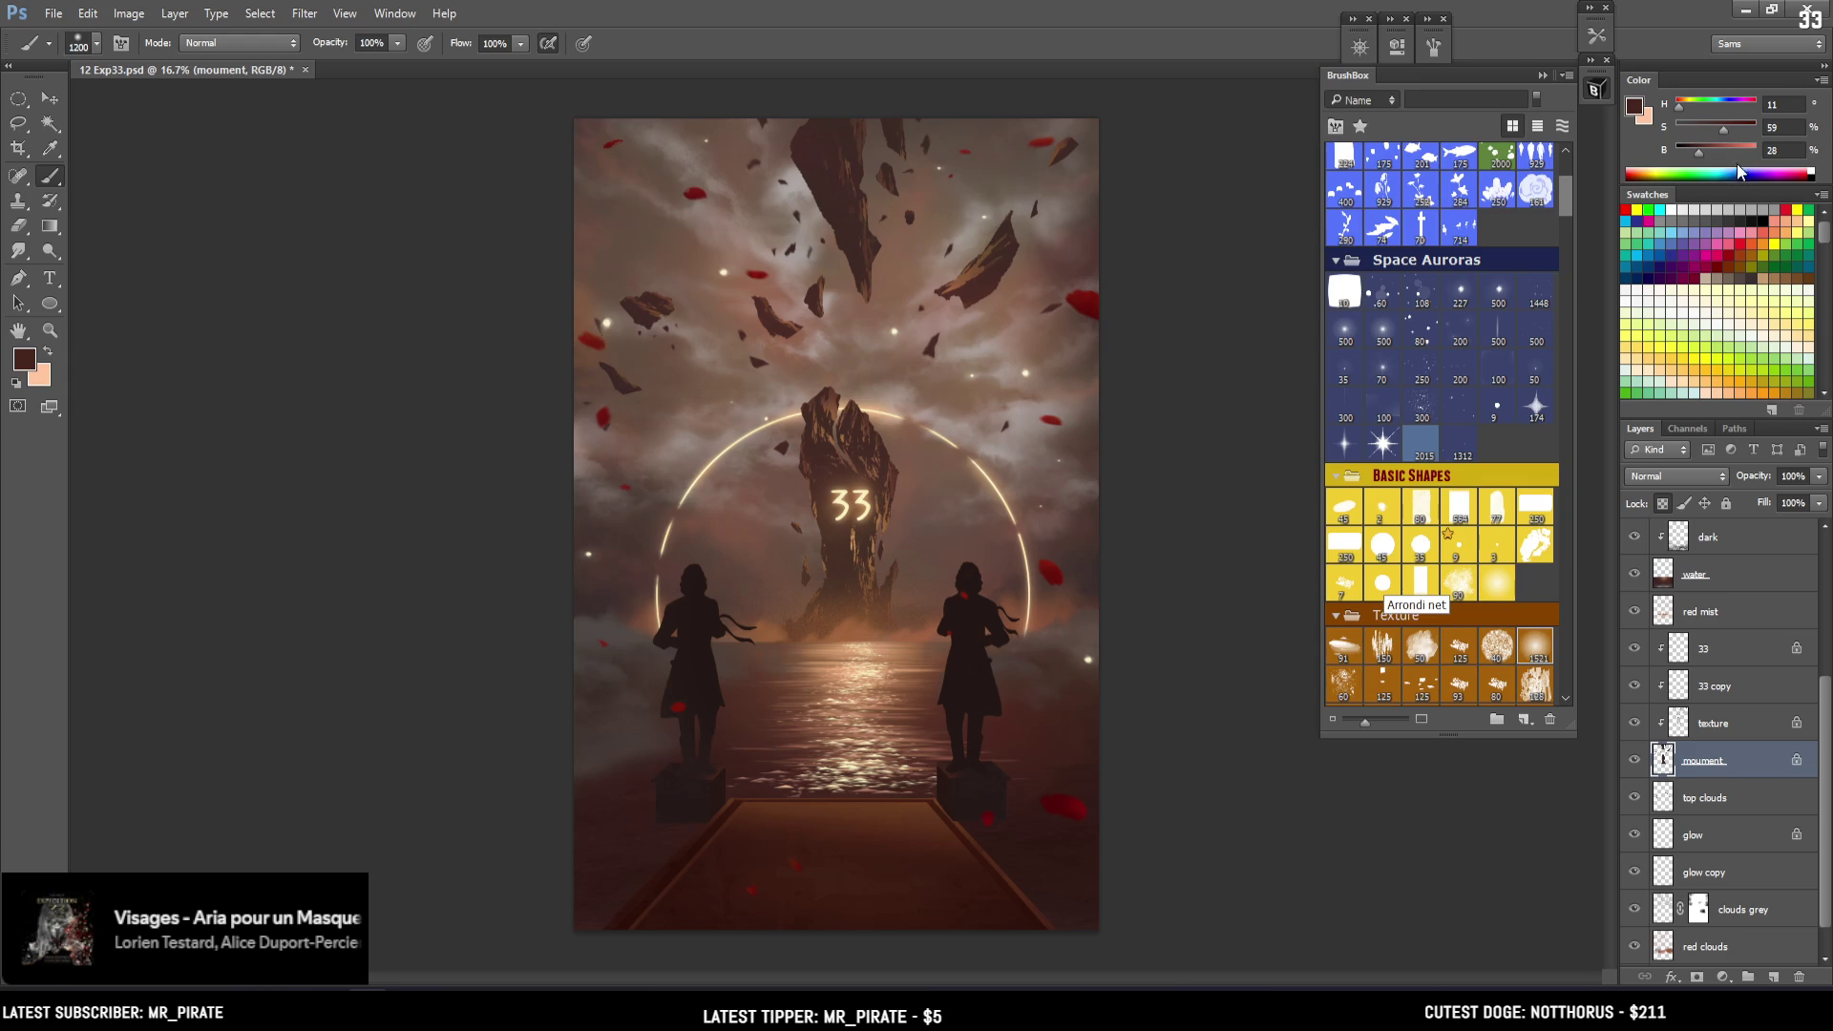
left_click_drag(1679, 105, 1706, 150)
key("bracketright")
key("bracketright")
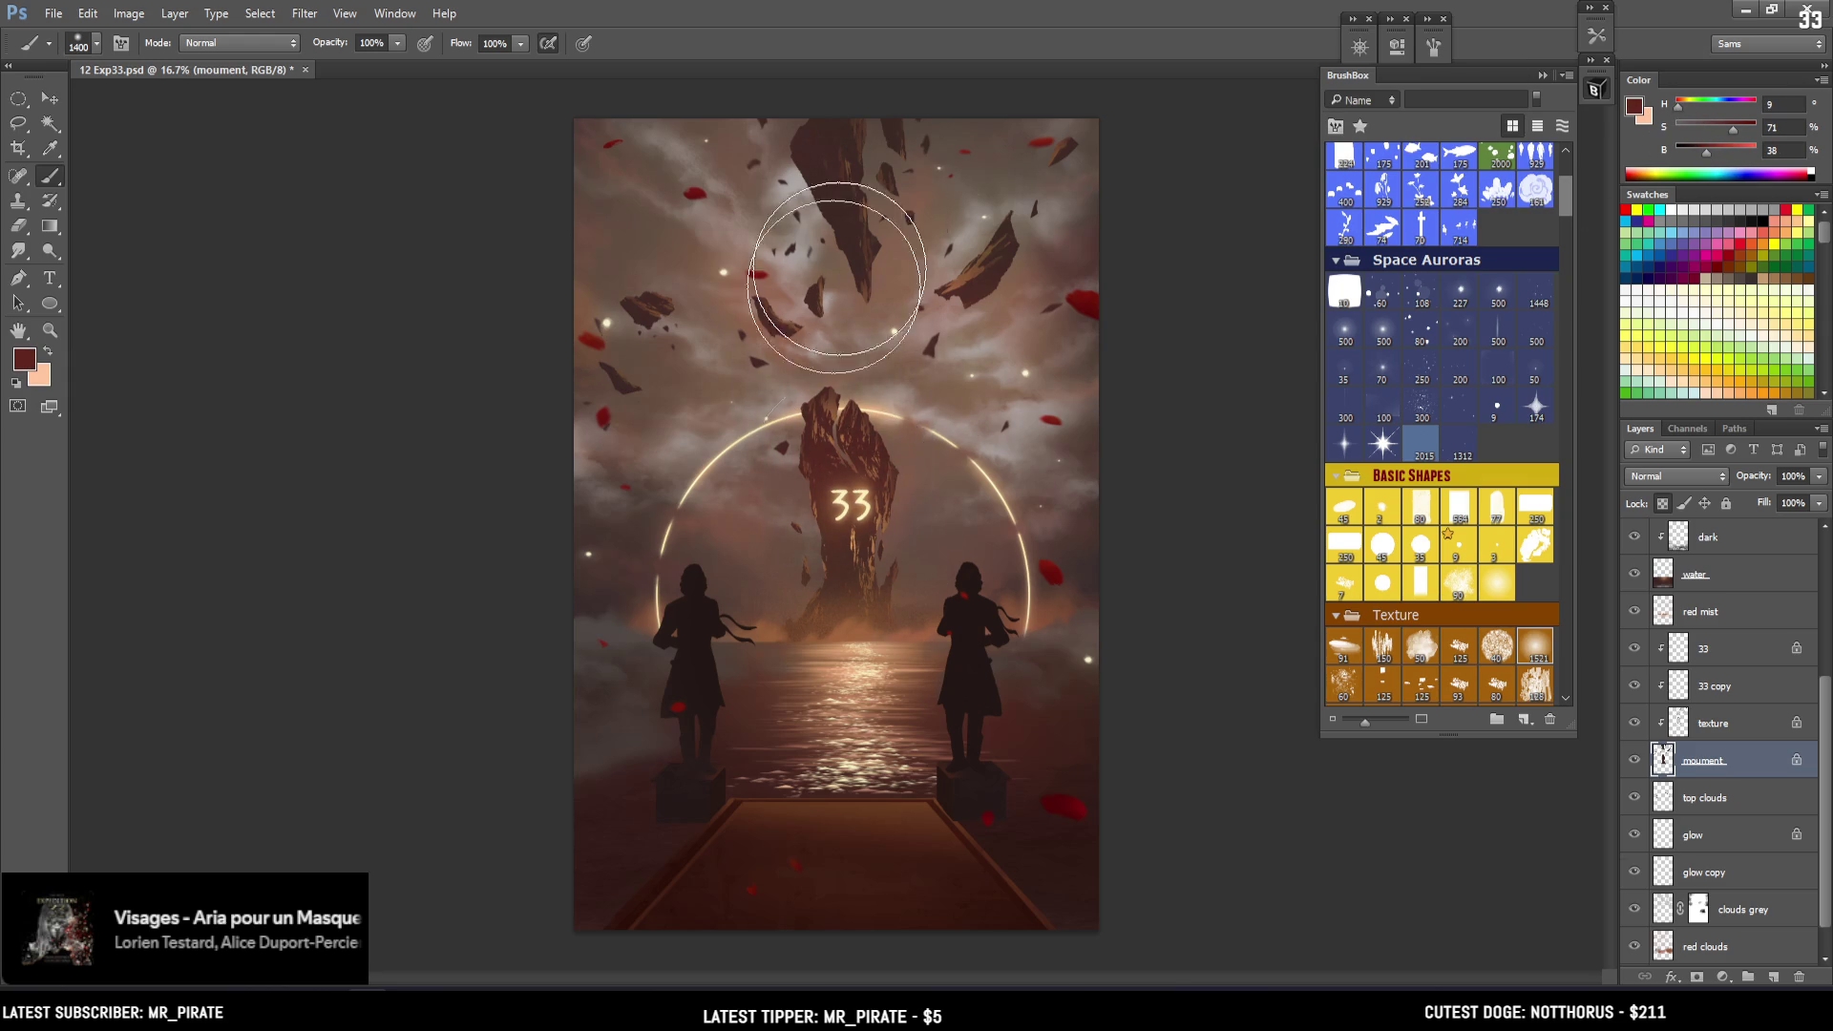
key("bracketleft")
key("bracketleft")
key("bracketleft")
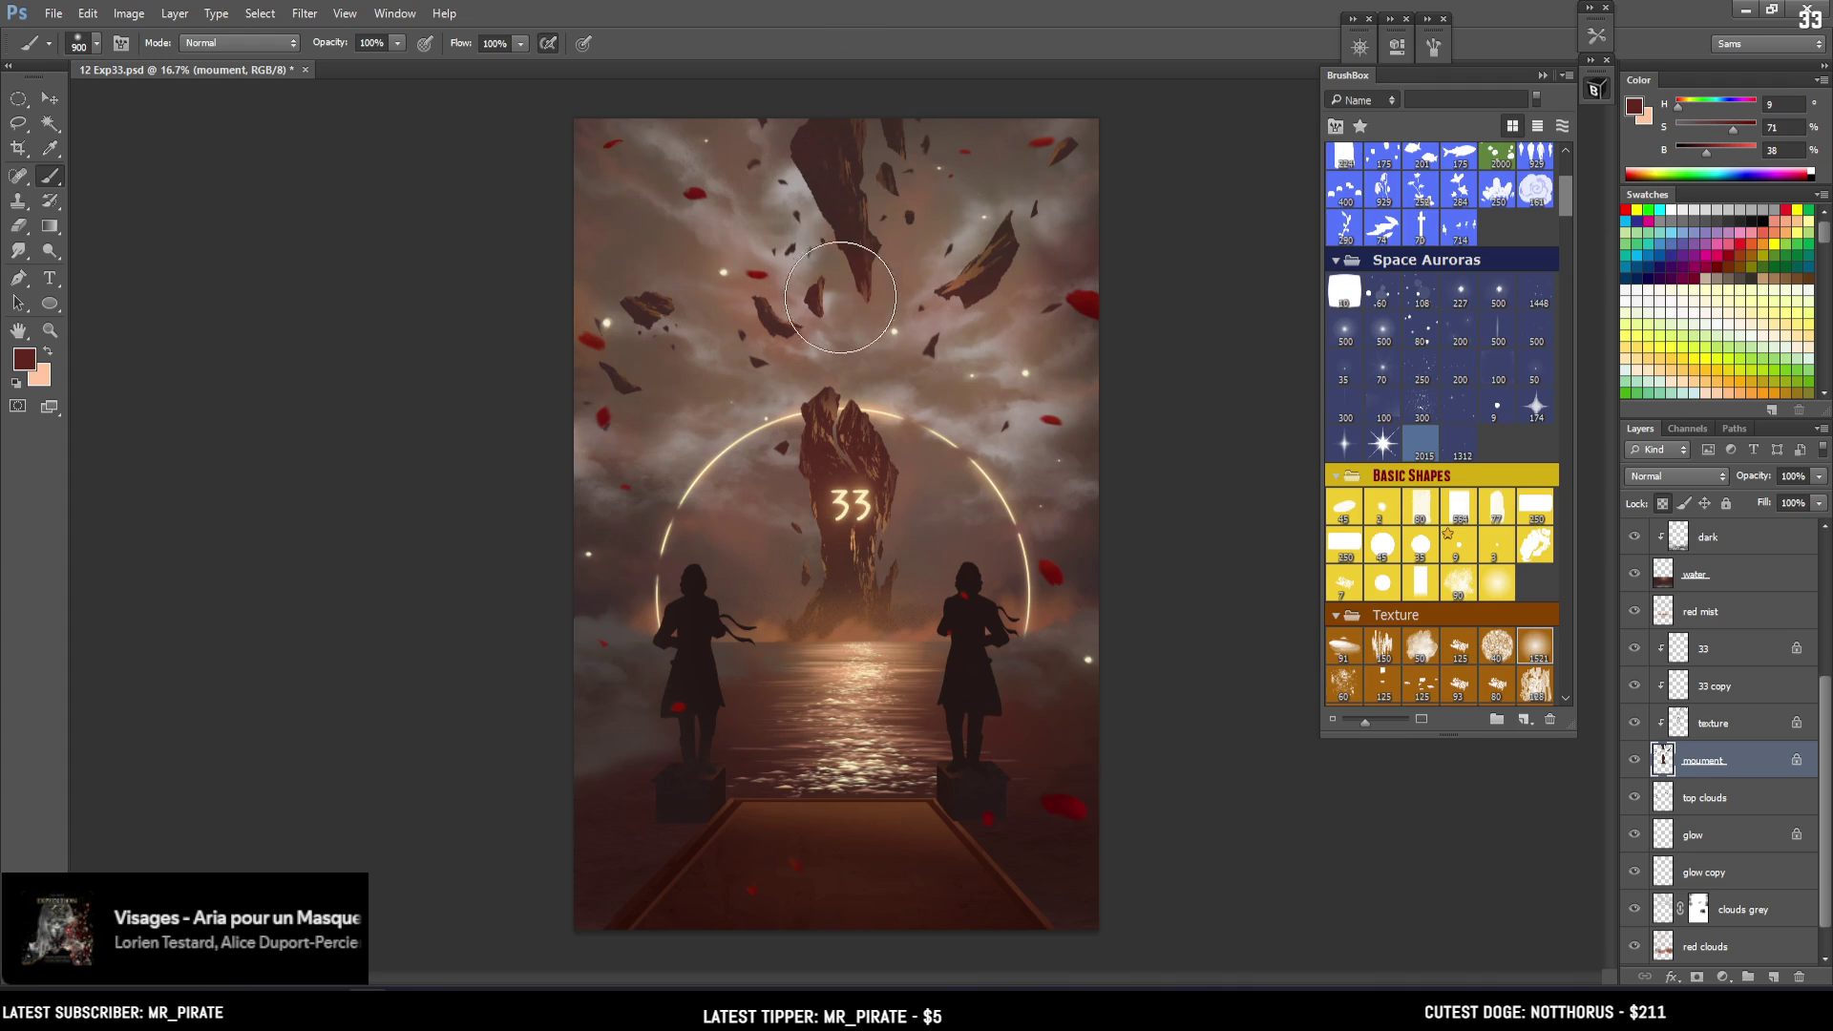
key("bracketright")
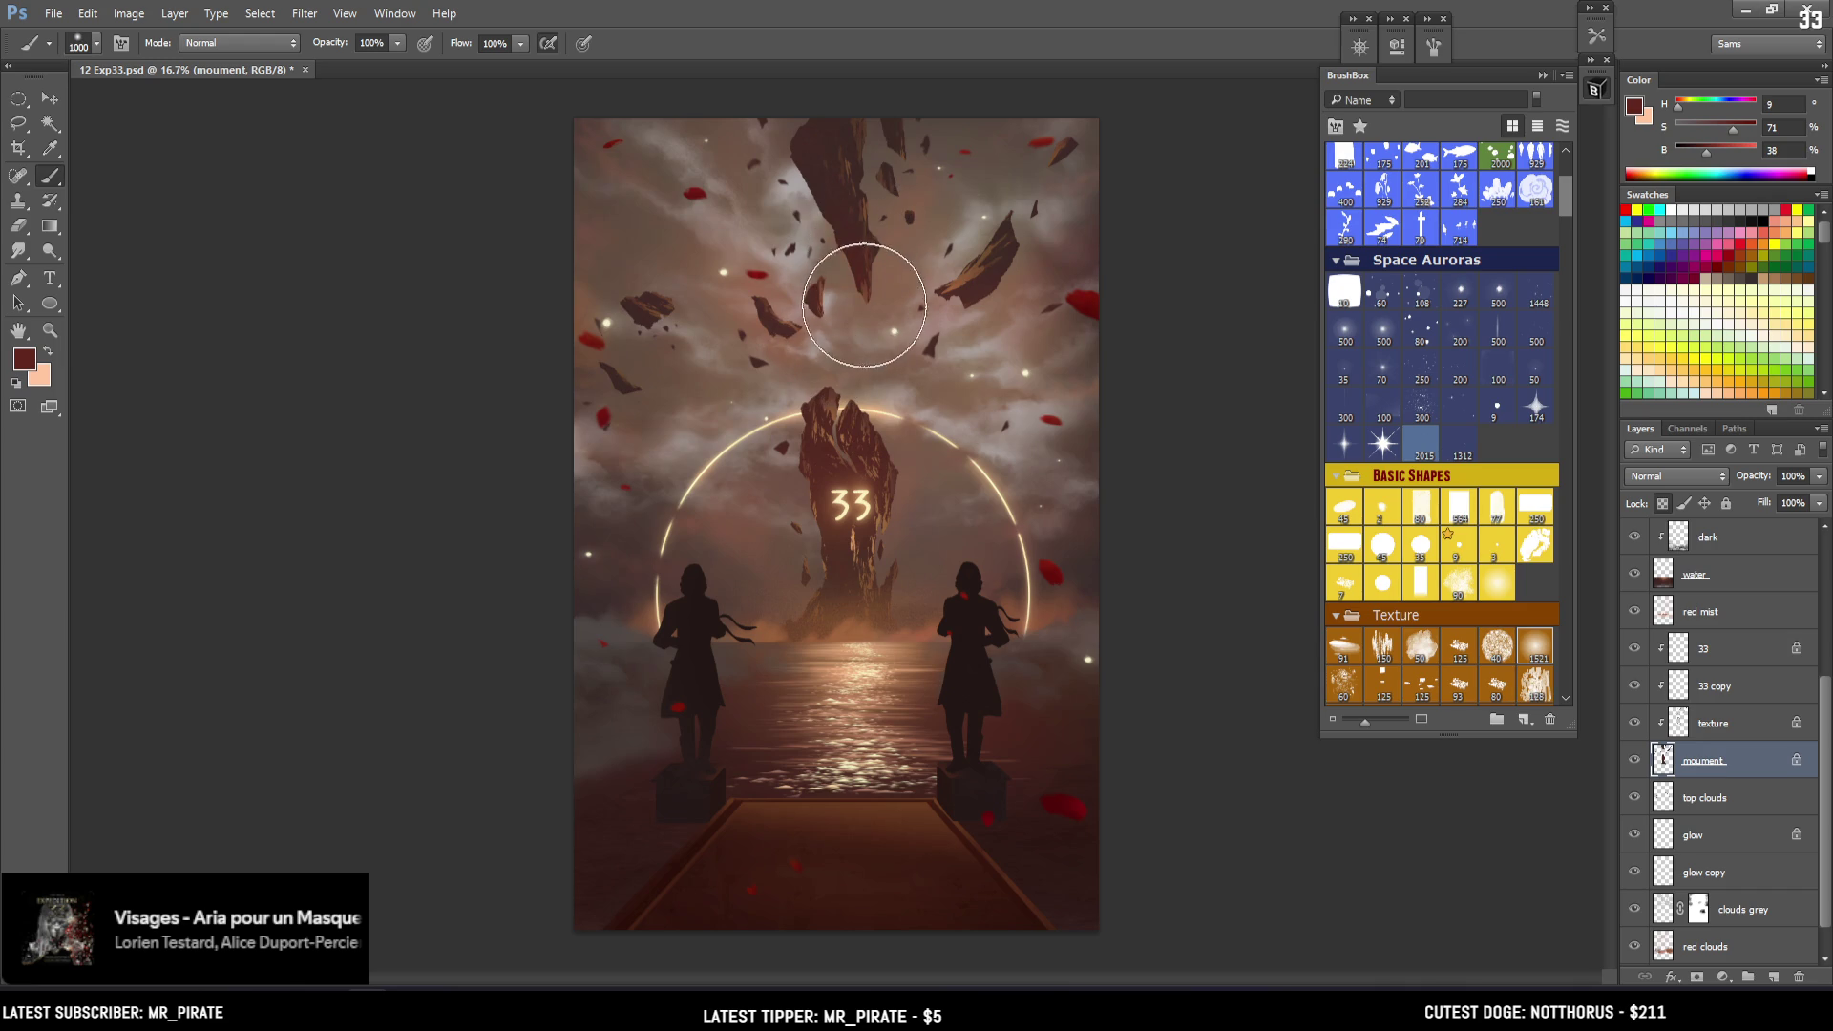
key("bracketright")
Paint haze in a lighter, less saturated reddish colour at 600–1000 pixels, then save
left_click_drag(1720, 128, 1715, 131)
left_click(1716, 150)
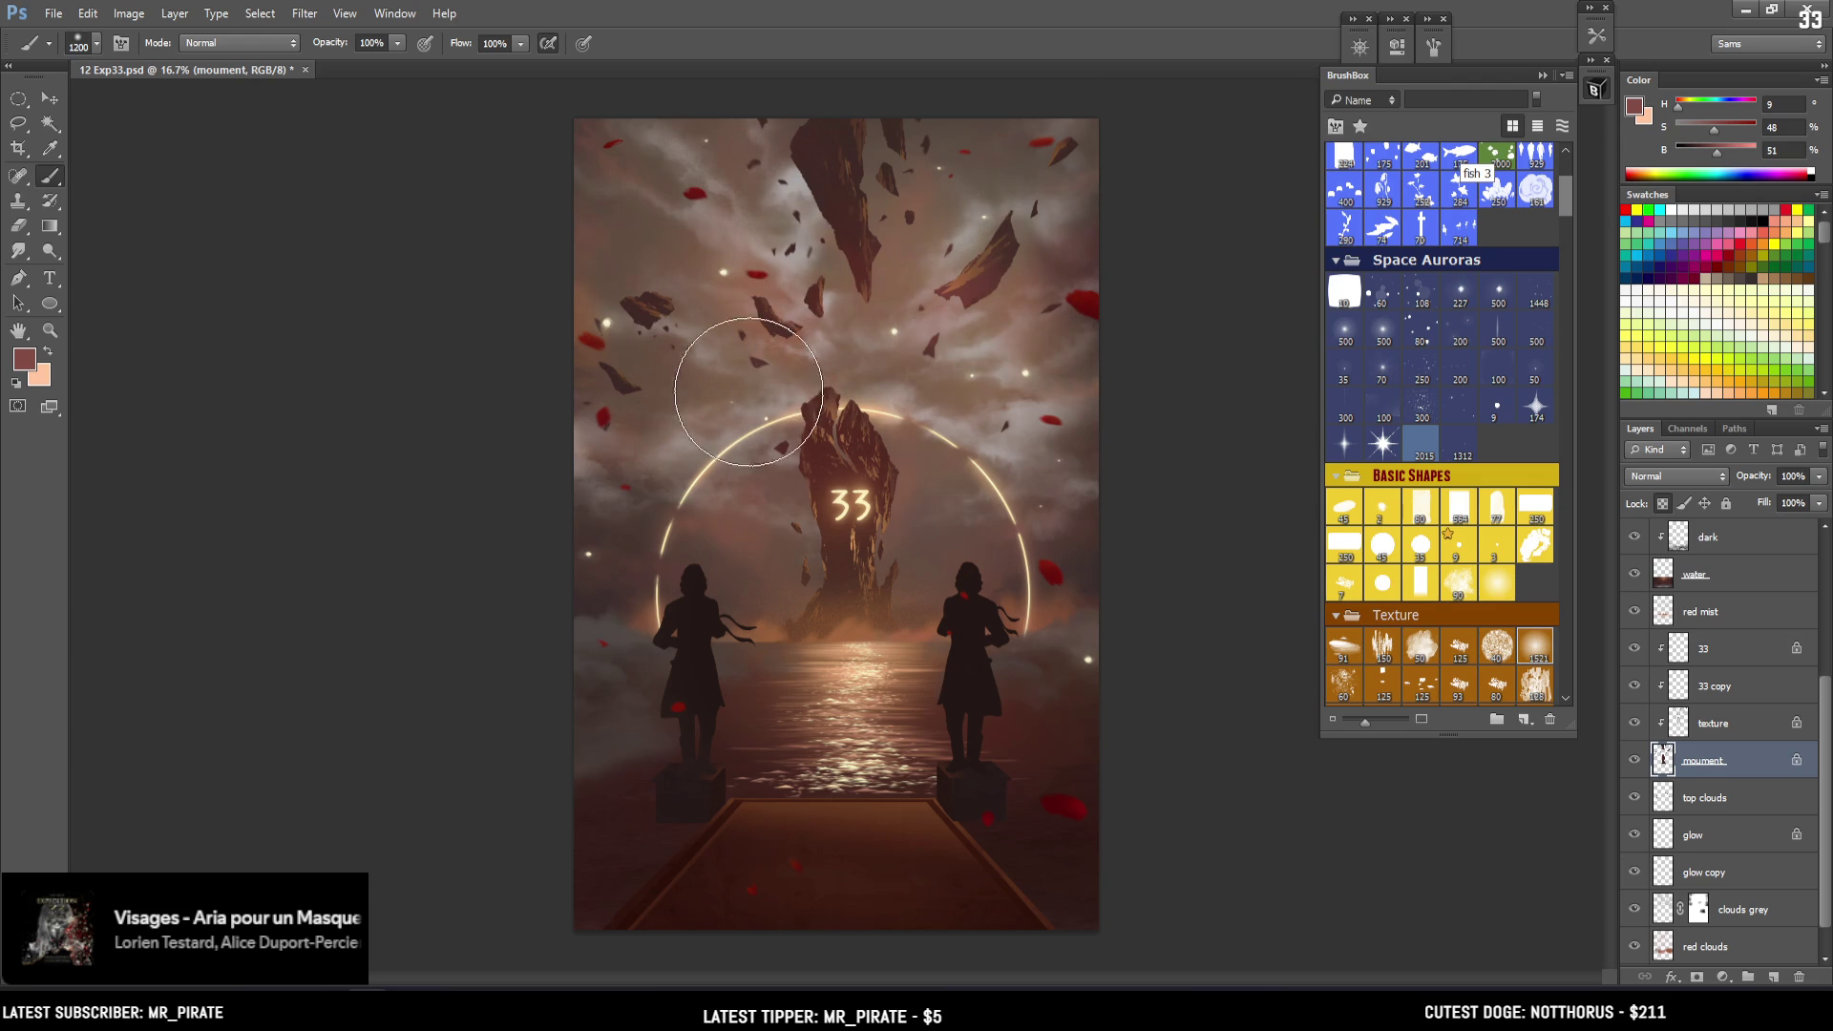
key("bracketleft")
key("bracketleft")
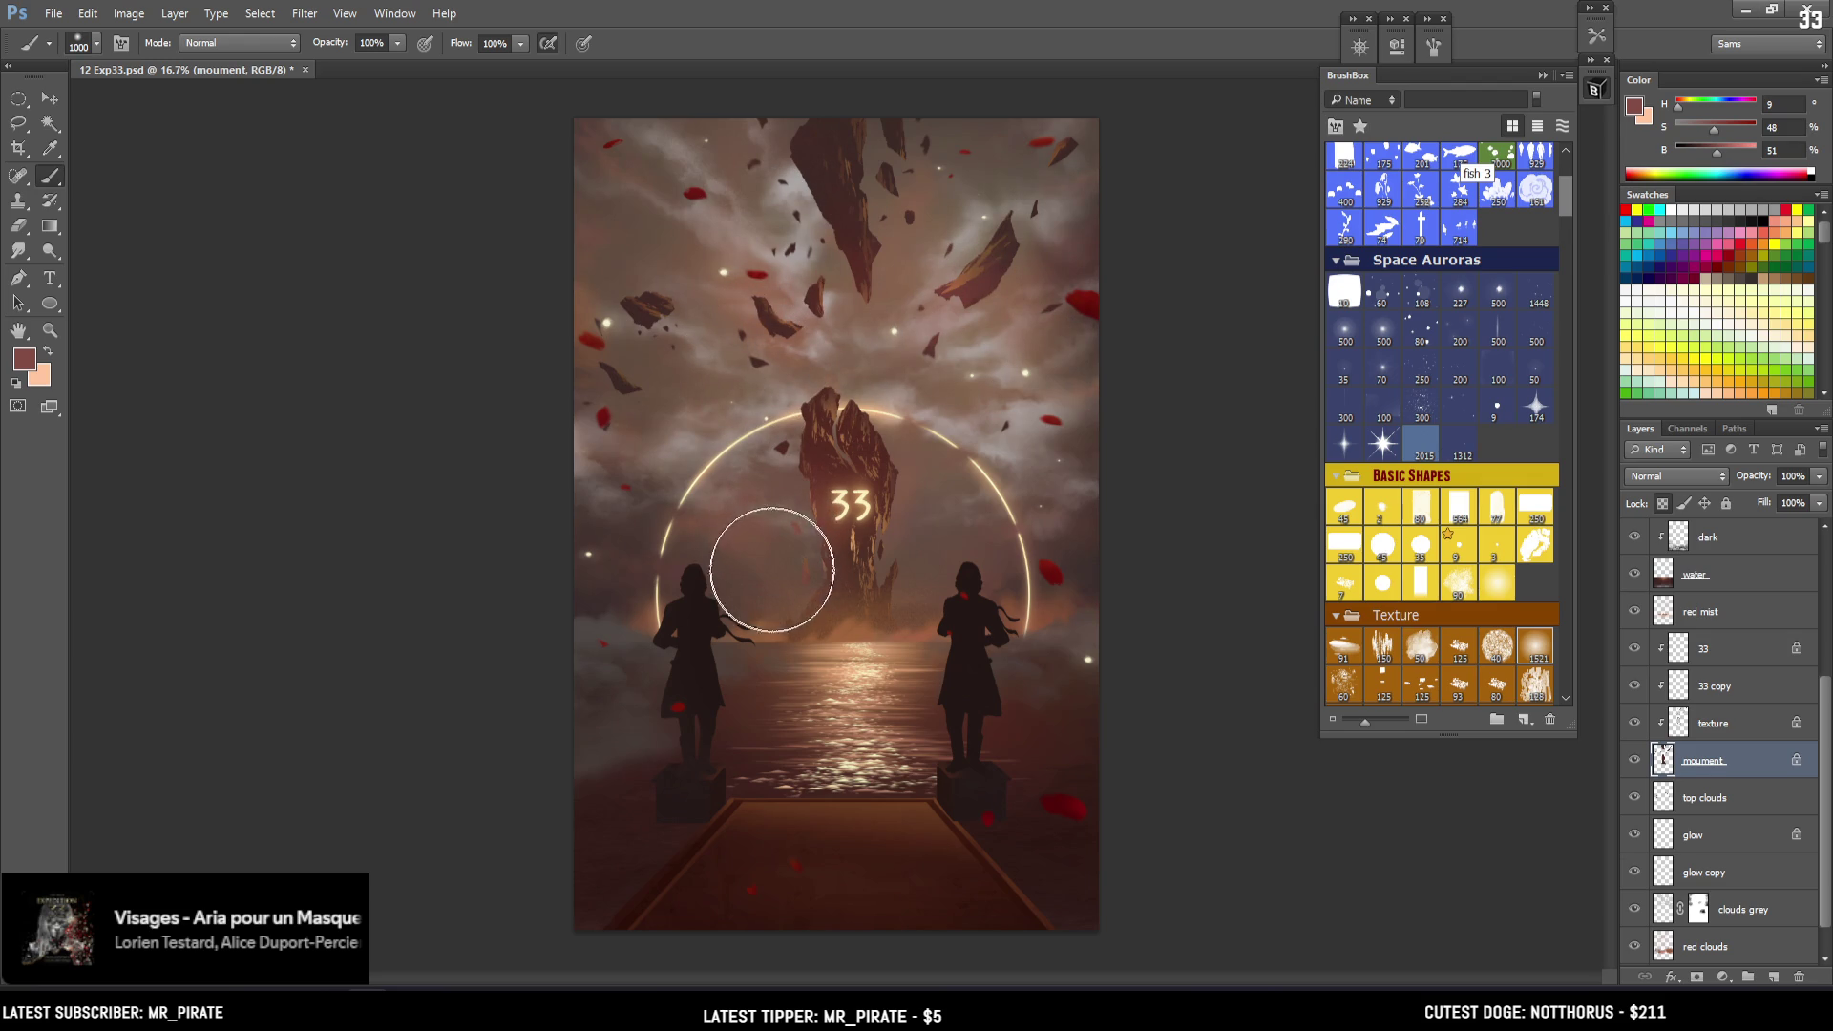
key("bracketleft")
key("bracketleft")
key("bracketleft")
key("bracketleft")
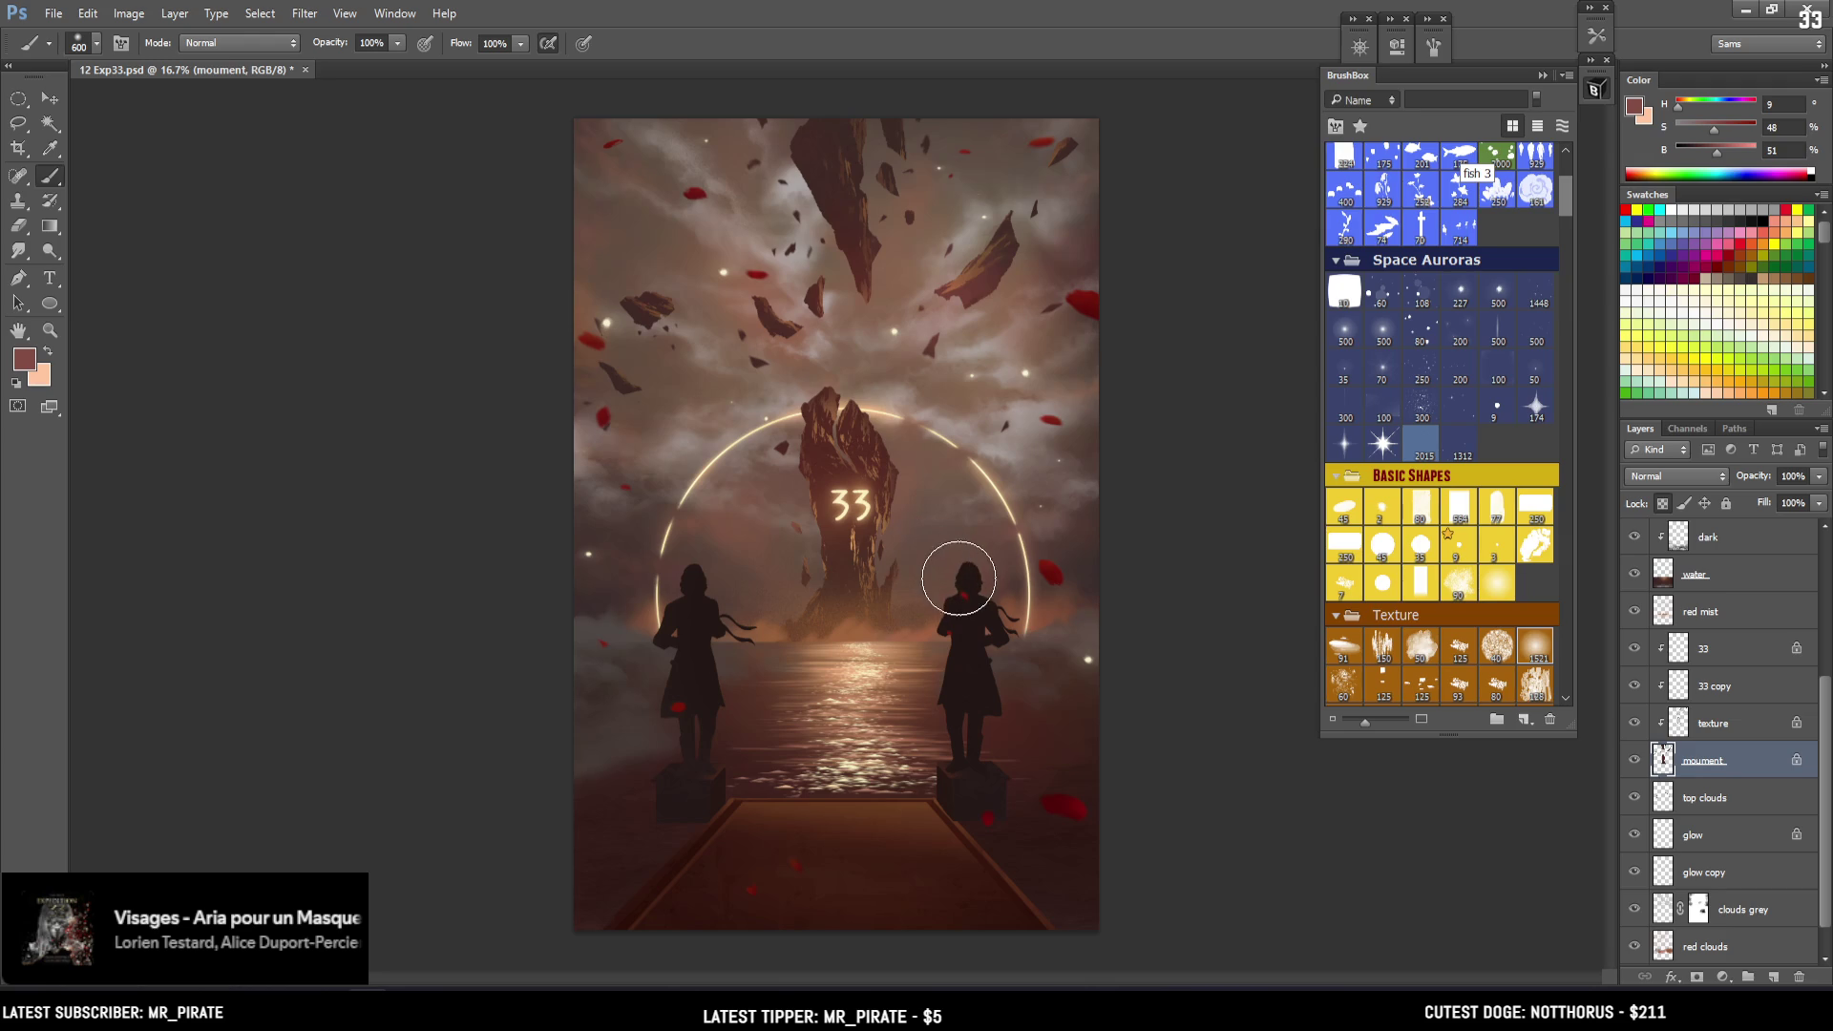
key("bracketright")
key("bracketright")
key("bracketright")
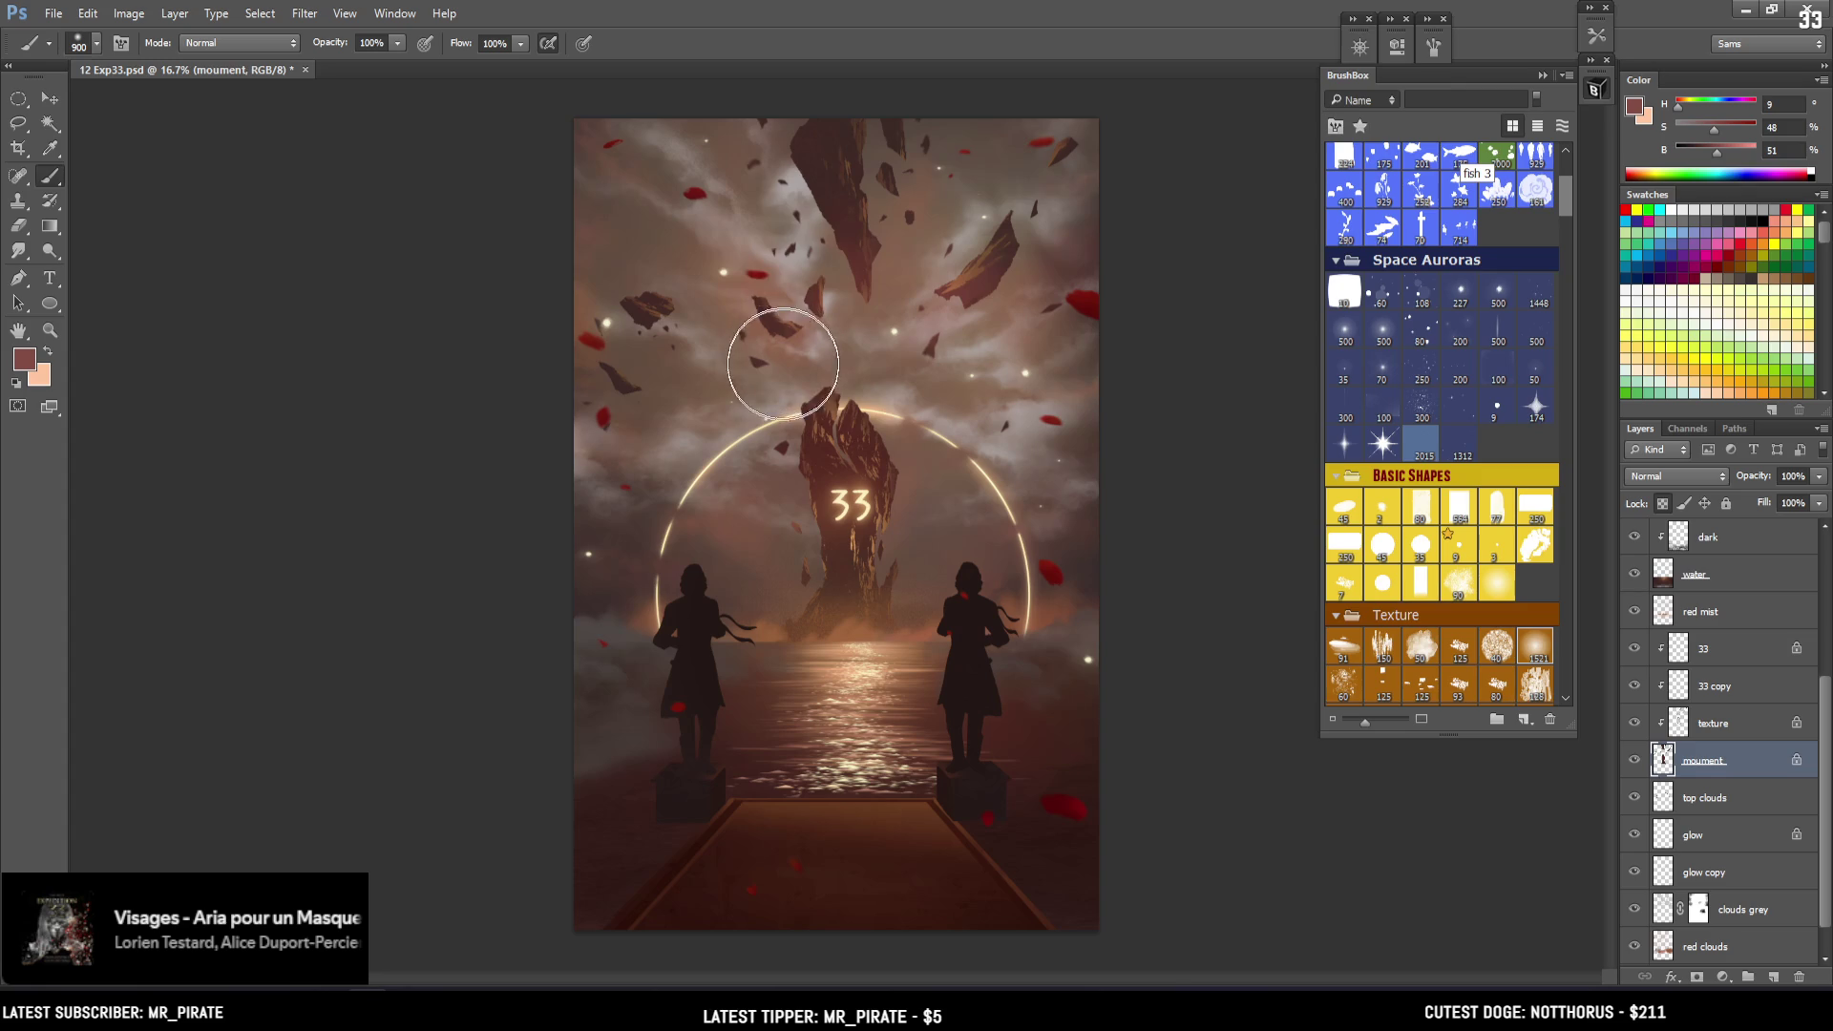
key("bracketleft")
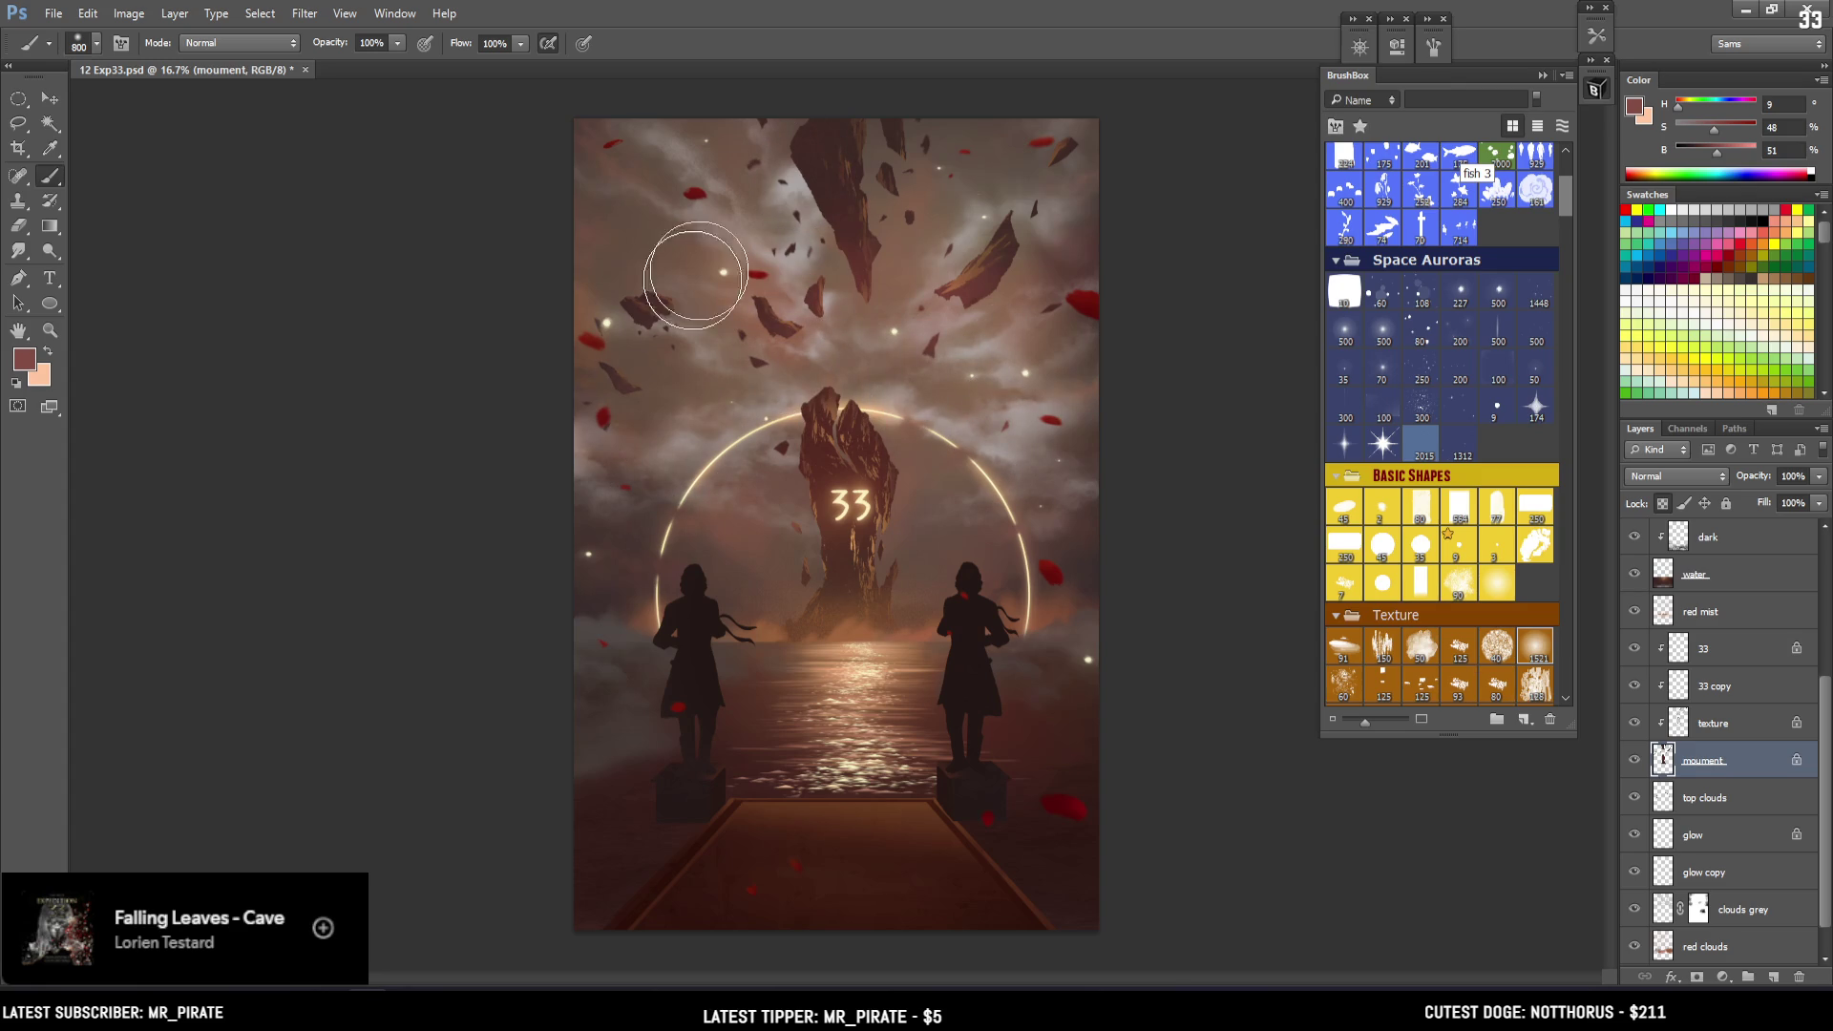
key("bracketright")
key("bracketright")
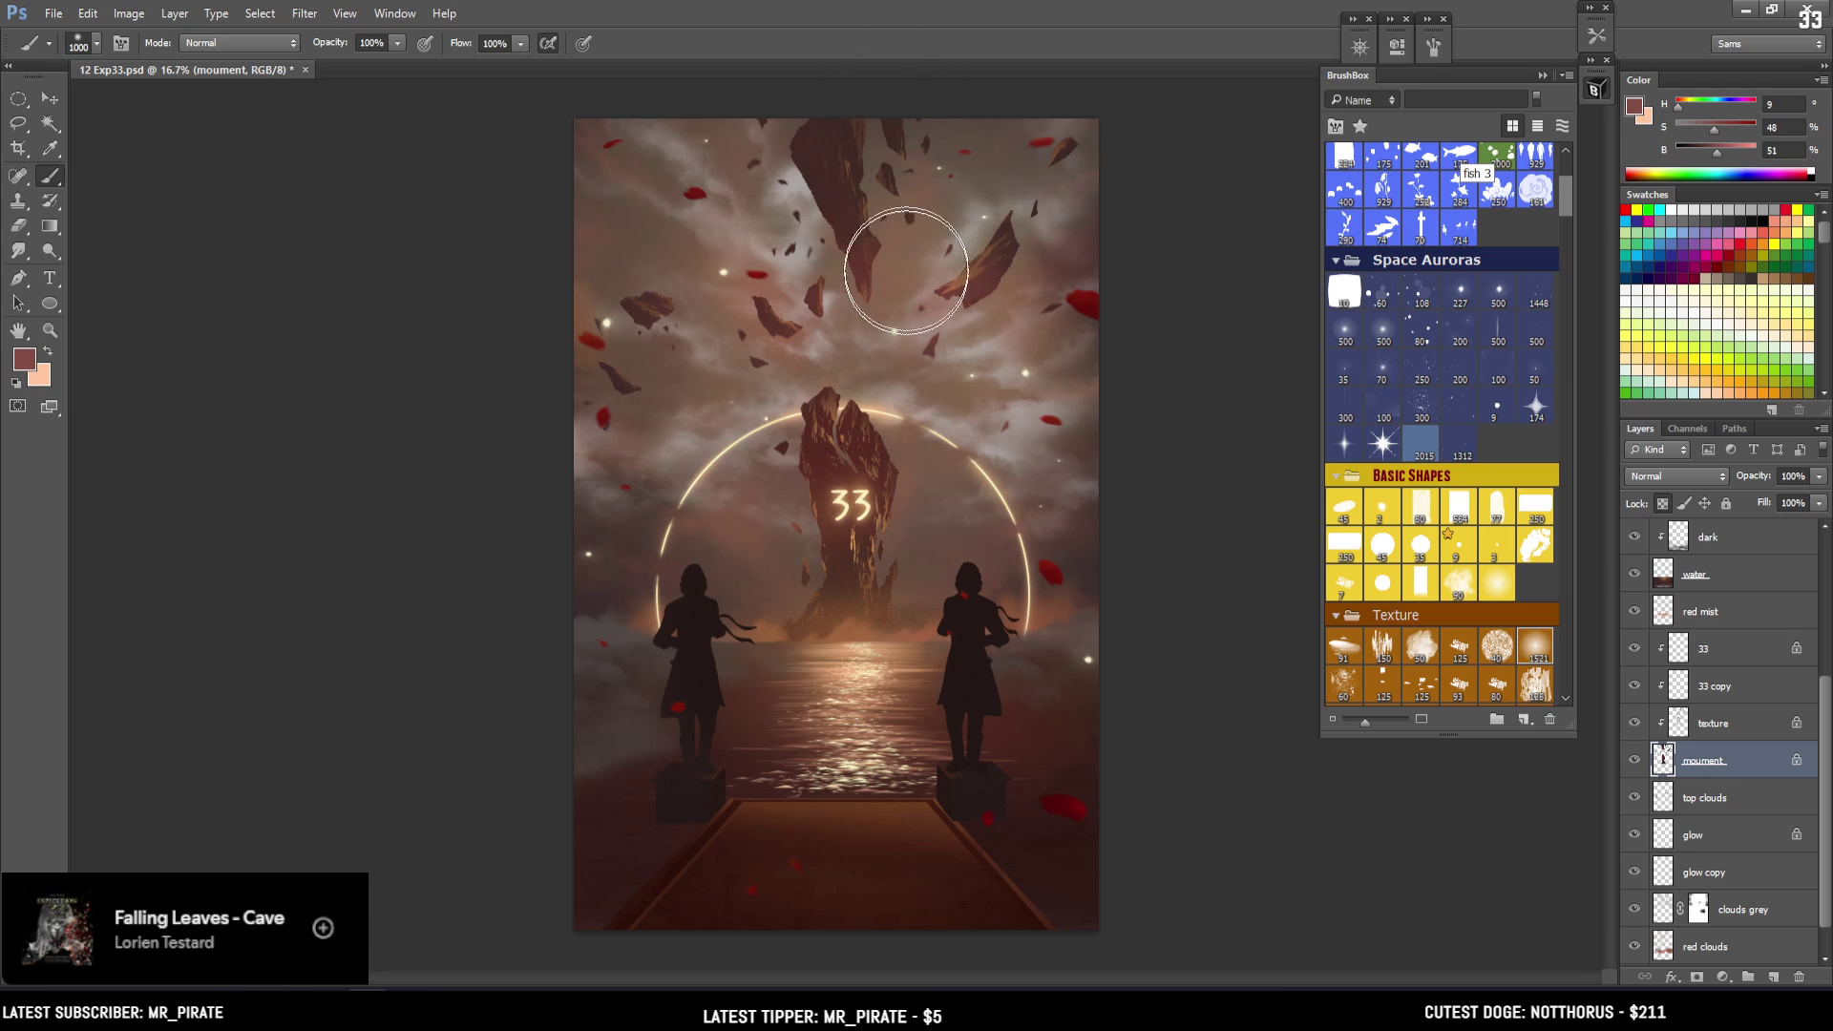
key("bracketleft")
key("bracketleft")
key("bracketleft")
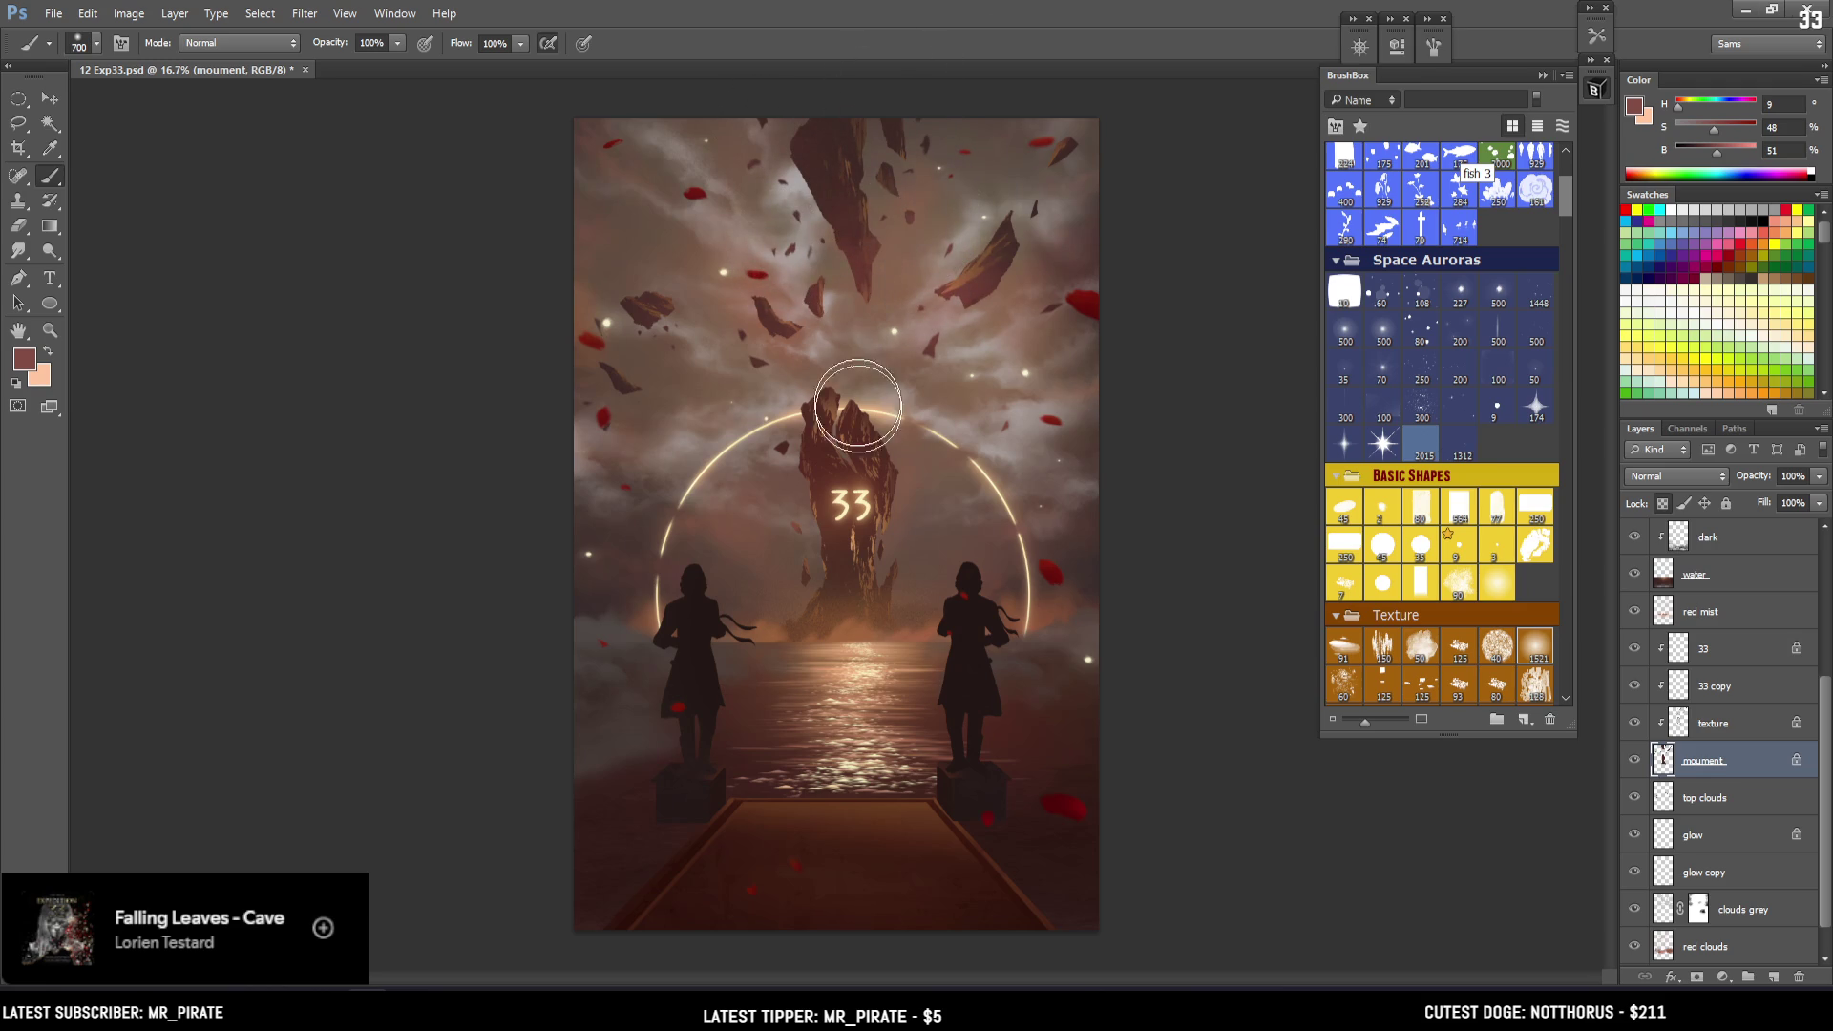
key("ctrl+s")
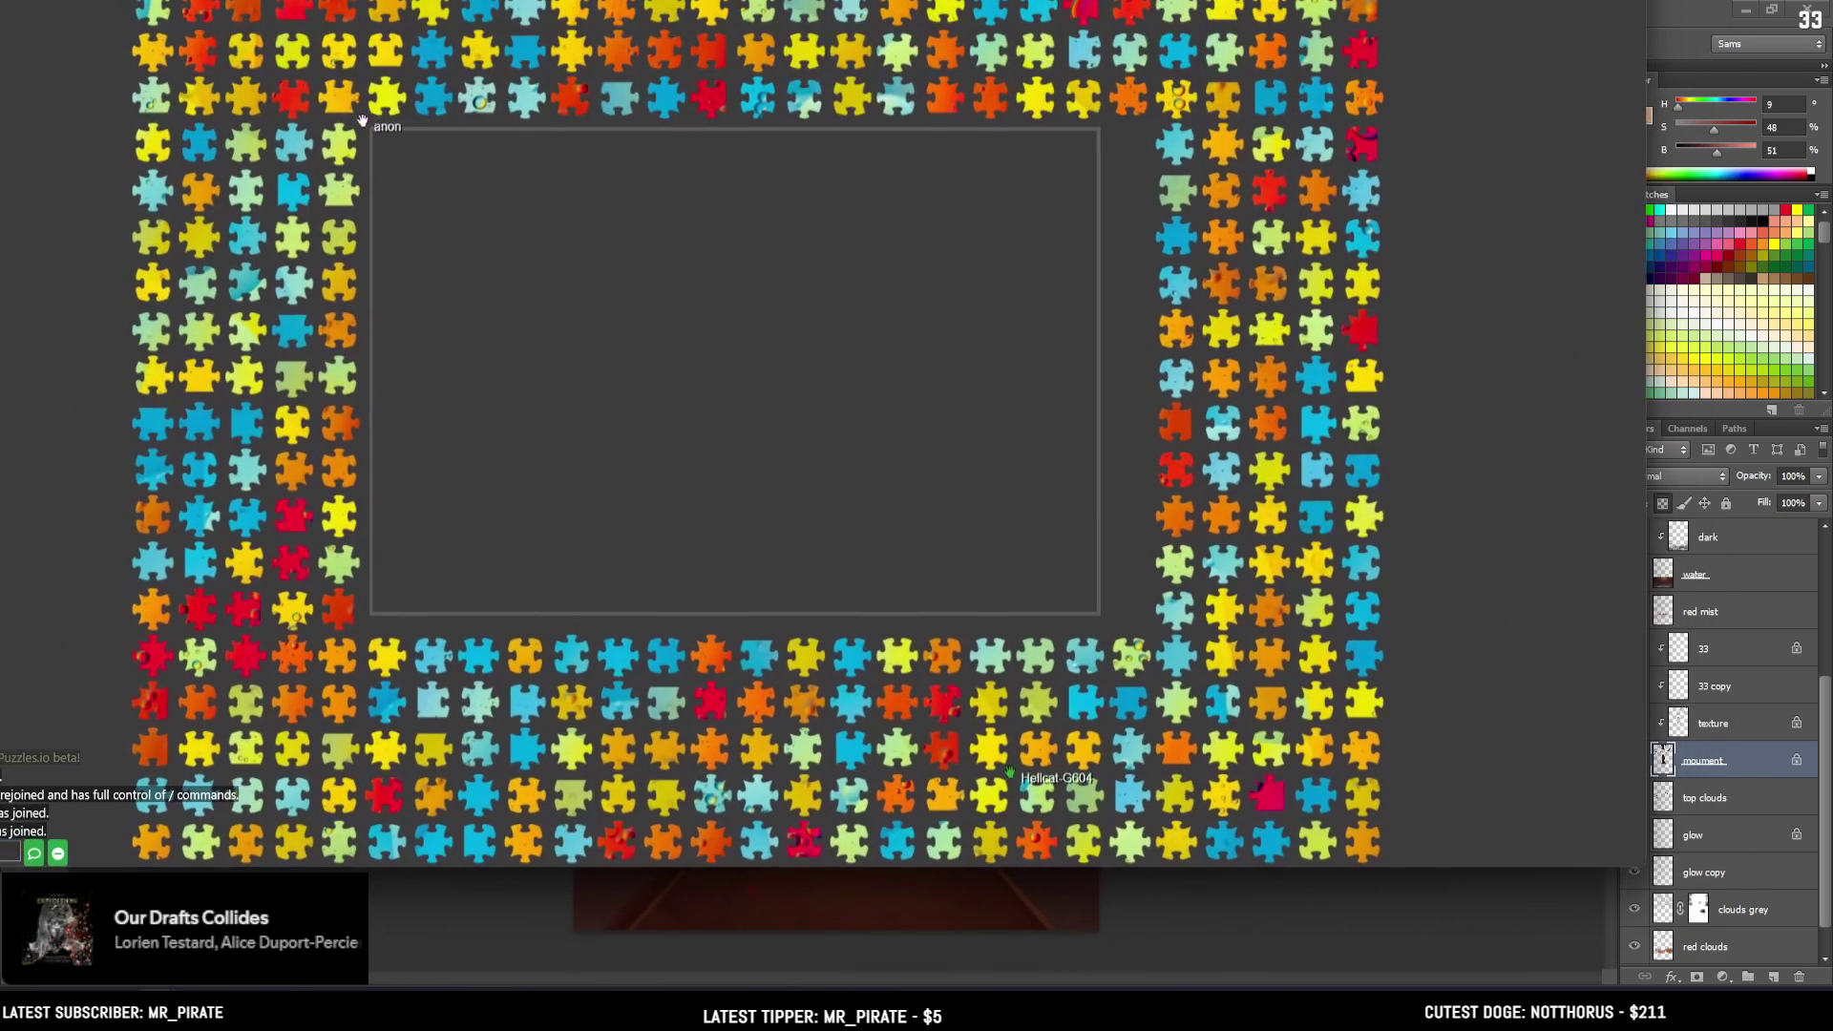
Shrink the Puzzles.io window narrower and shorter so the painting shows beside it
mouse_move(1648, 694)
left_mouse_down()
mouse_move(524, 759)
mouse_move(612, 759)
left_mouse_up()
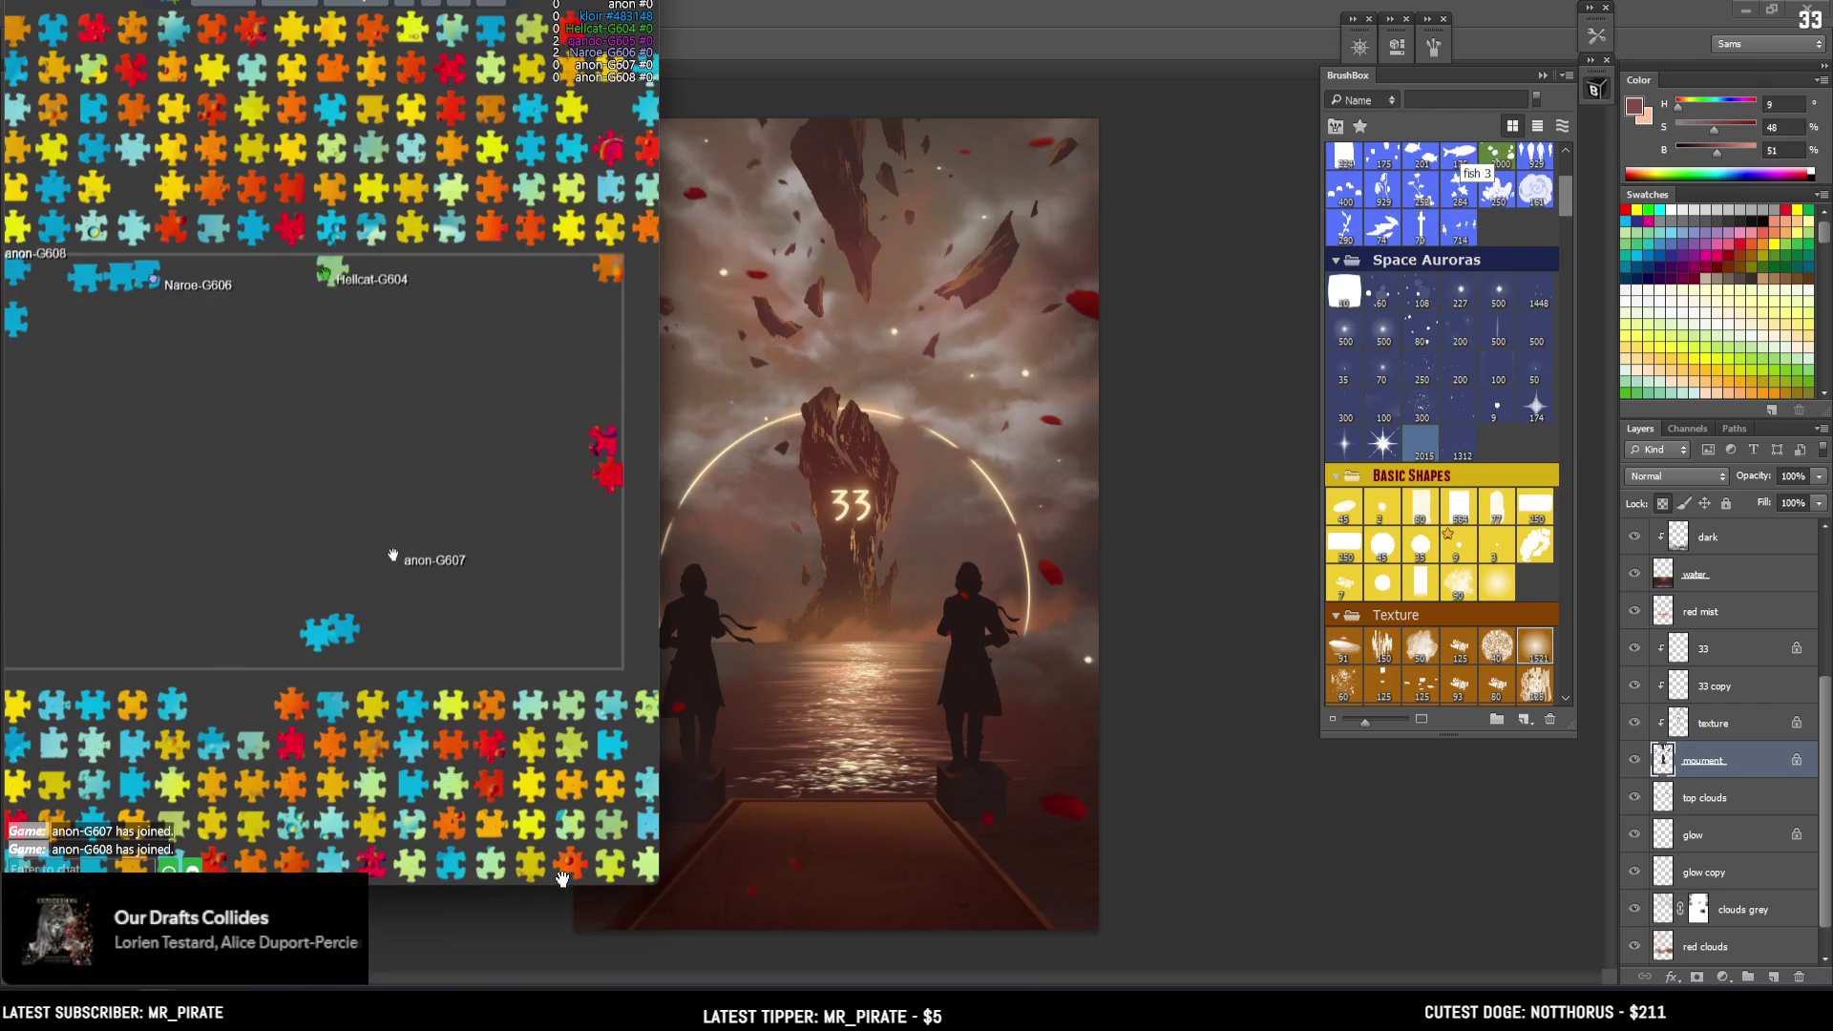
left_click_drag(561, 884, 575, 869)
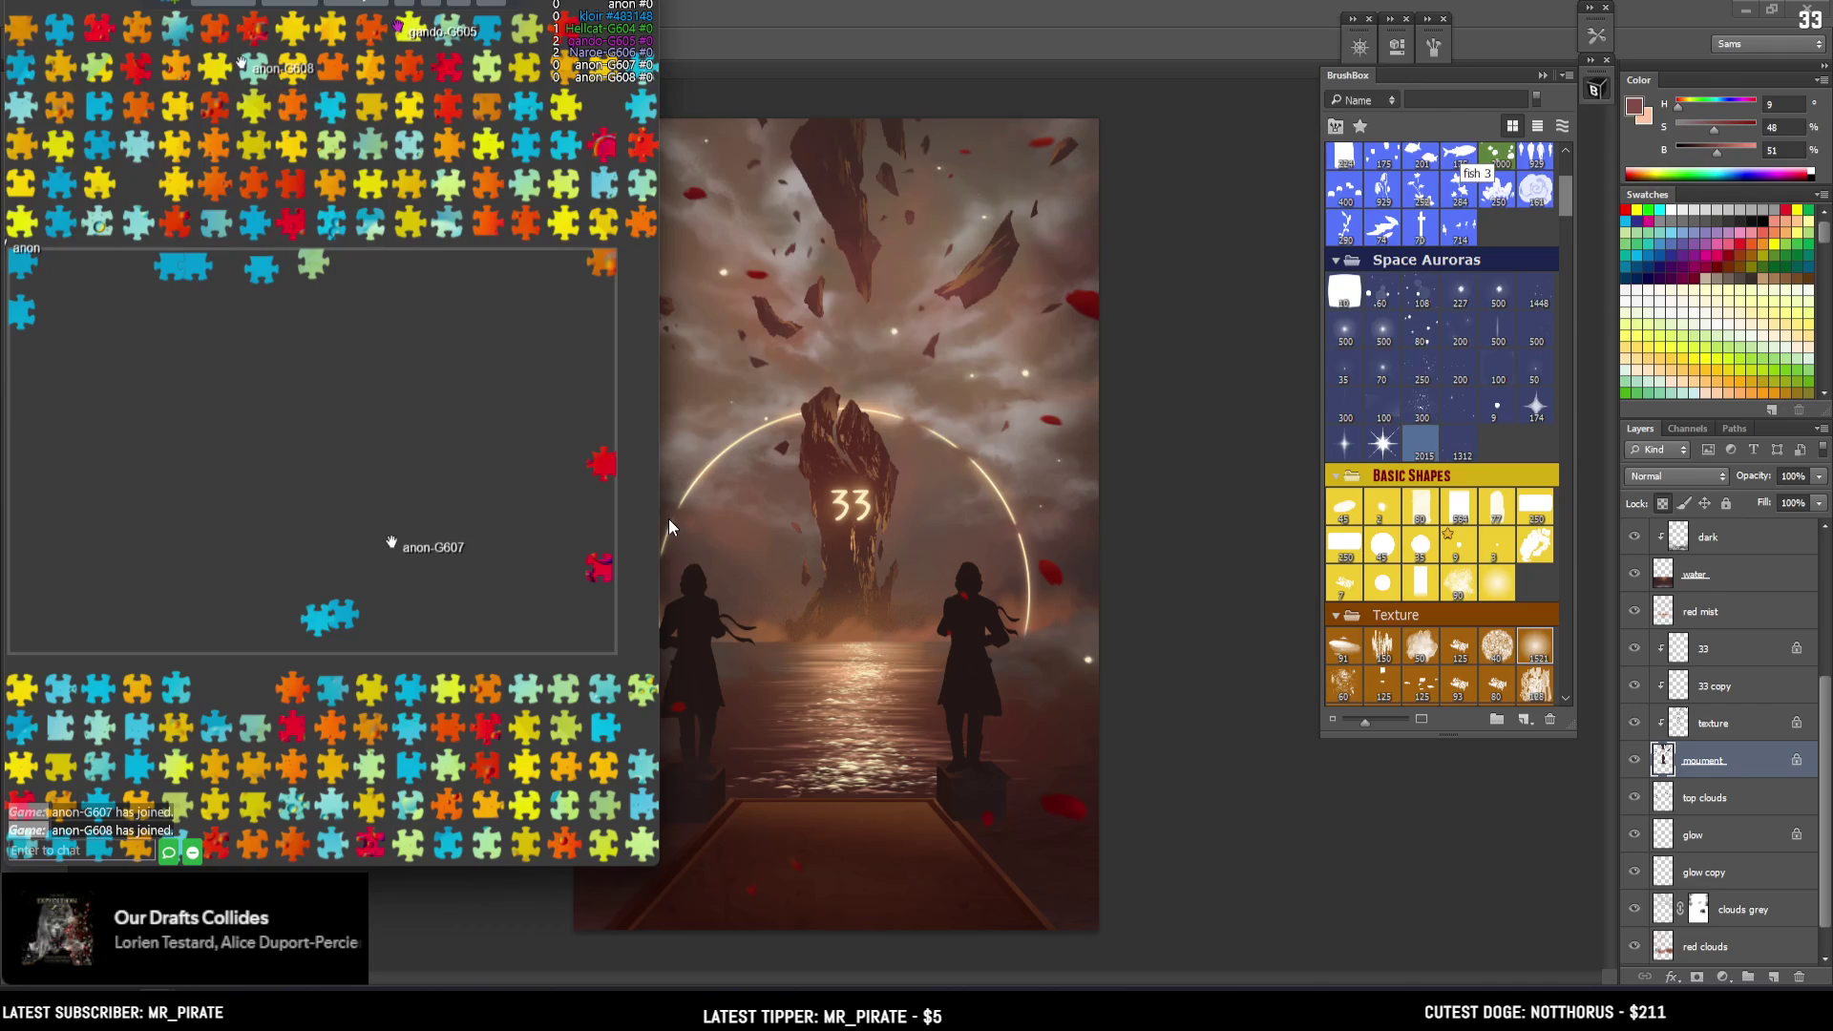
mouse_move(662, 514)
left_mouse_down()
mouse_move(534, 549)
mouse_move(573, 542)
left_mouse_up()
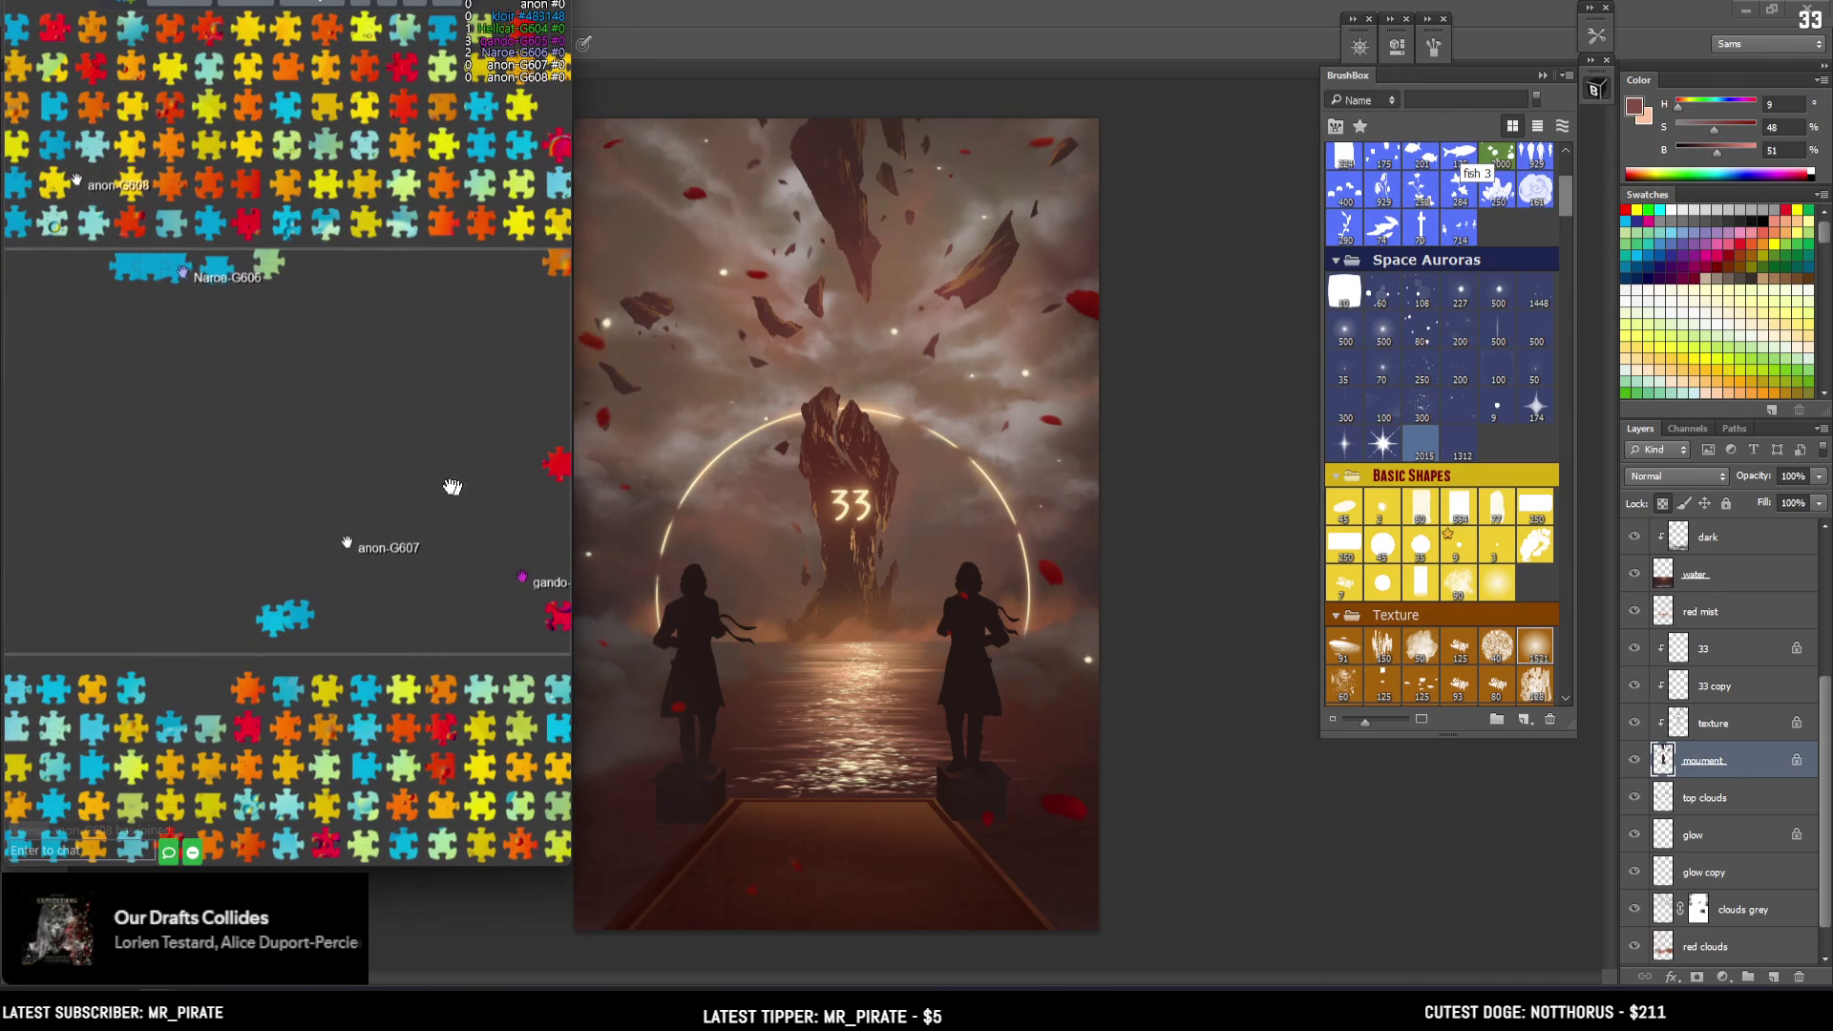
Place a light-blue piece lower on the board's left border and pick up another blue edge piece
left_click_drag(350, 329, 287, 472)
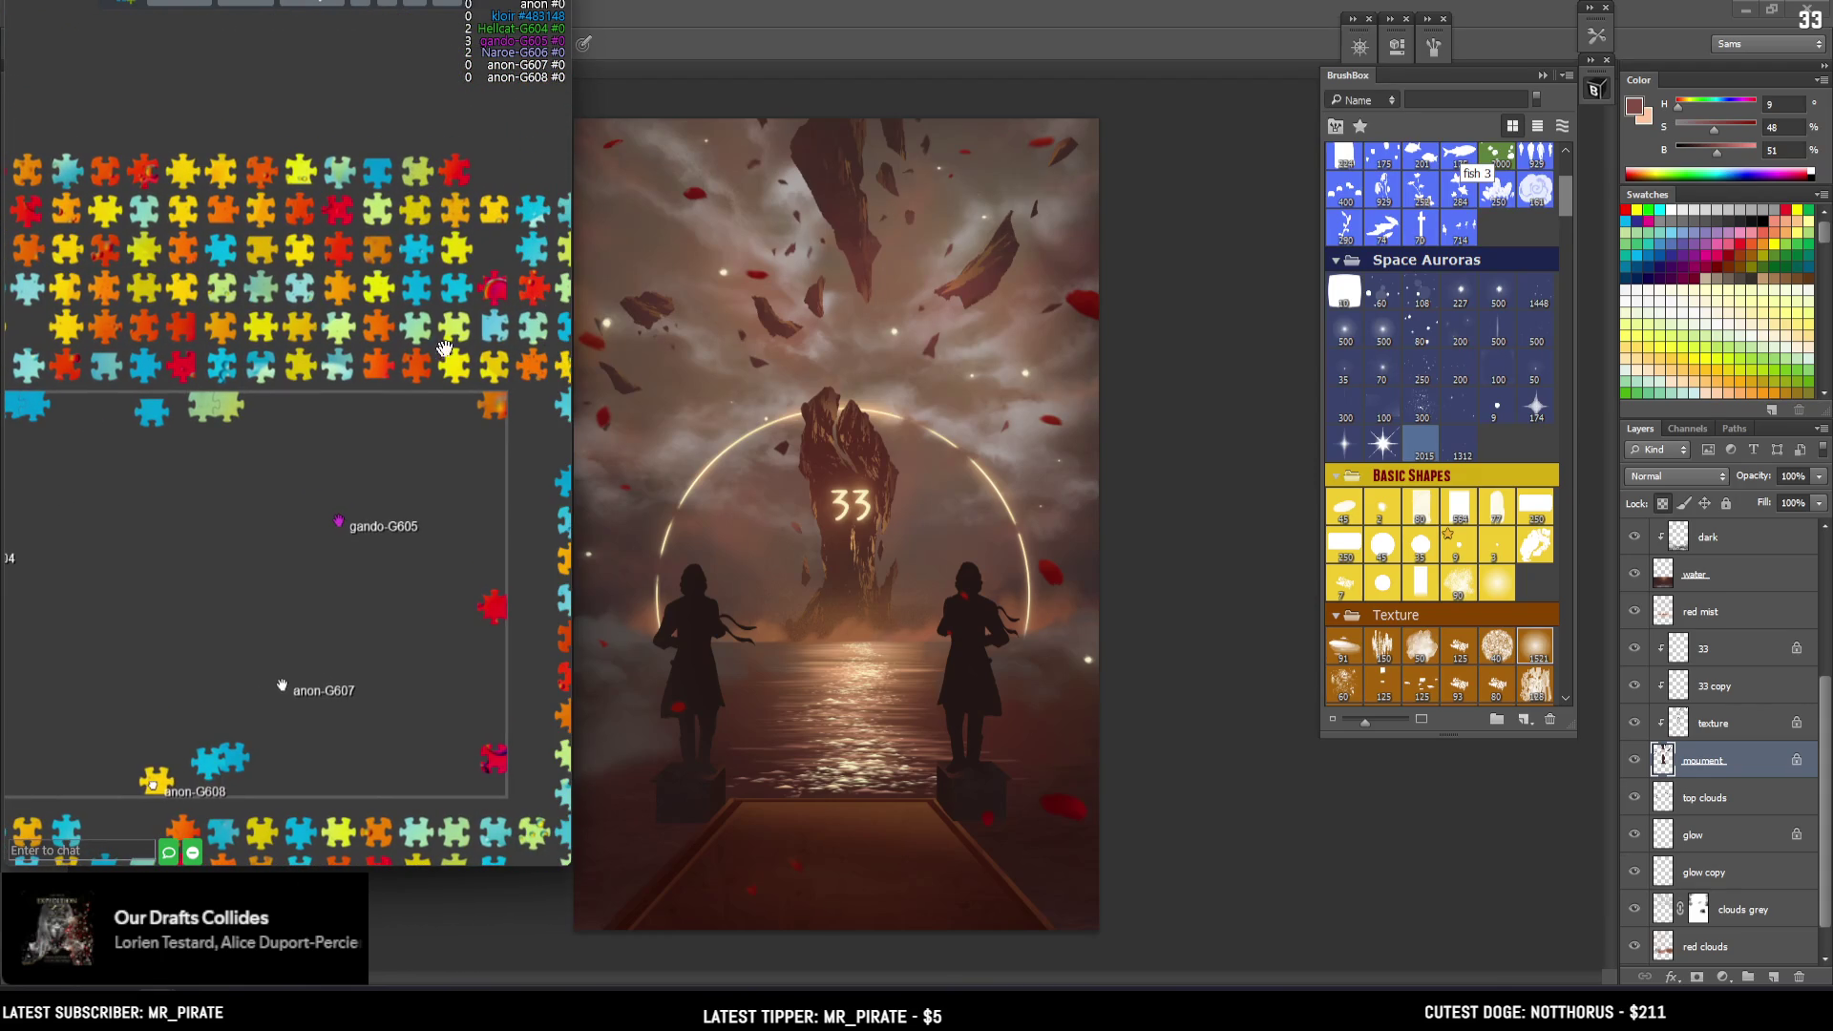
mouse_move(420, 355)
left_mouse_down()
mouse_move(113, 659)
mouse_move(126, 735)
left_mouse_up()
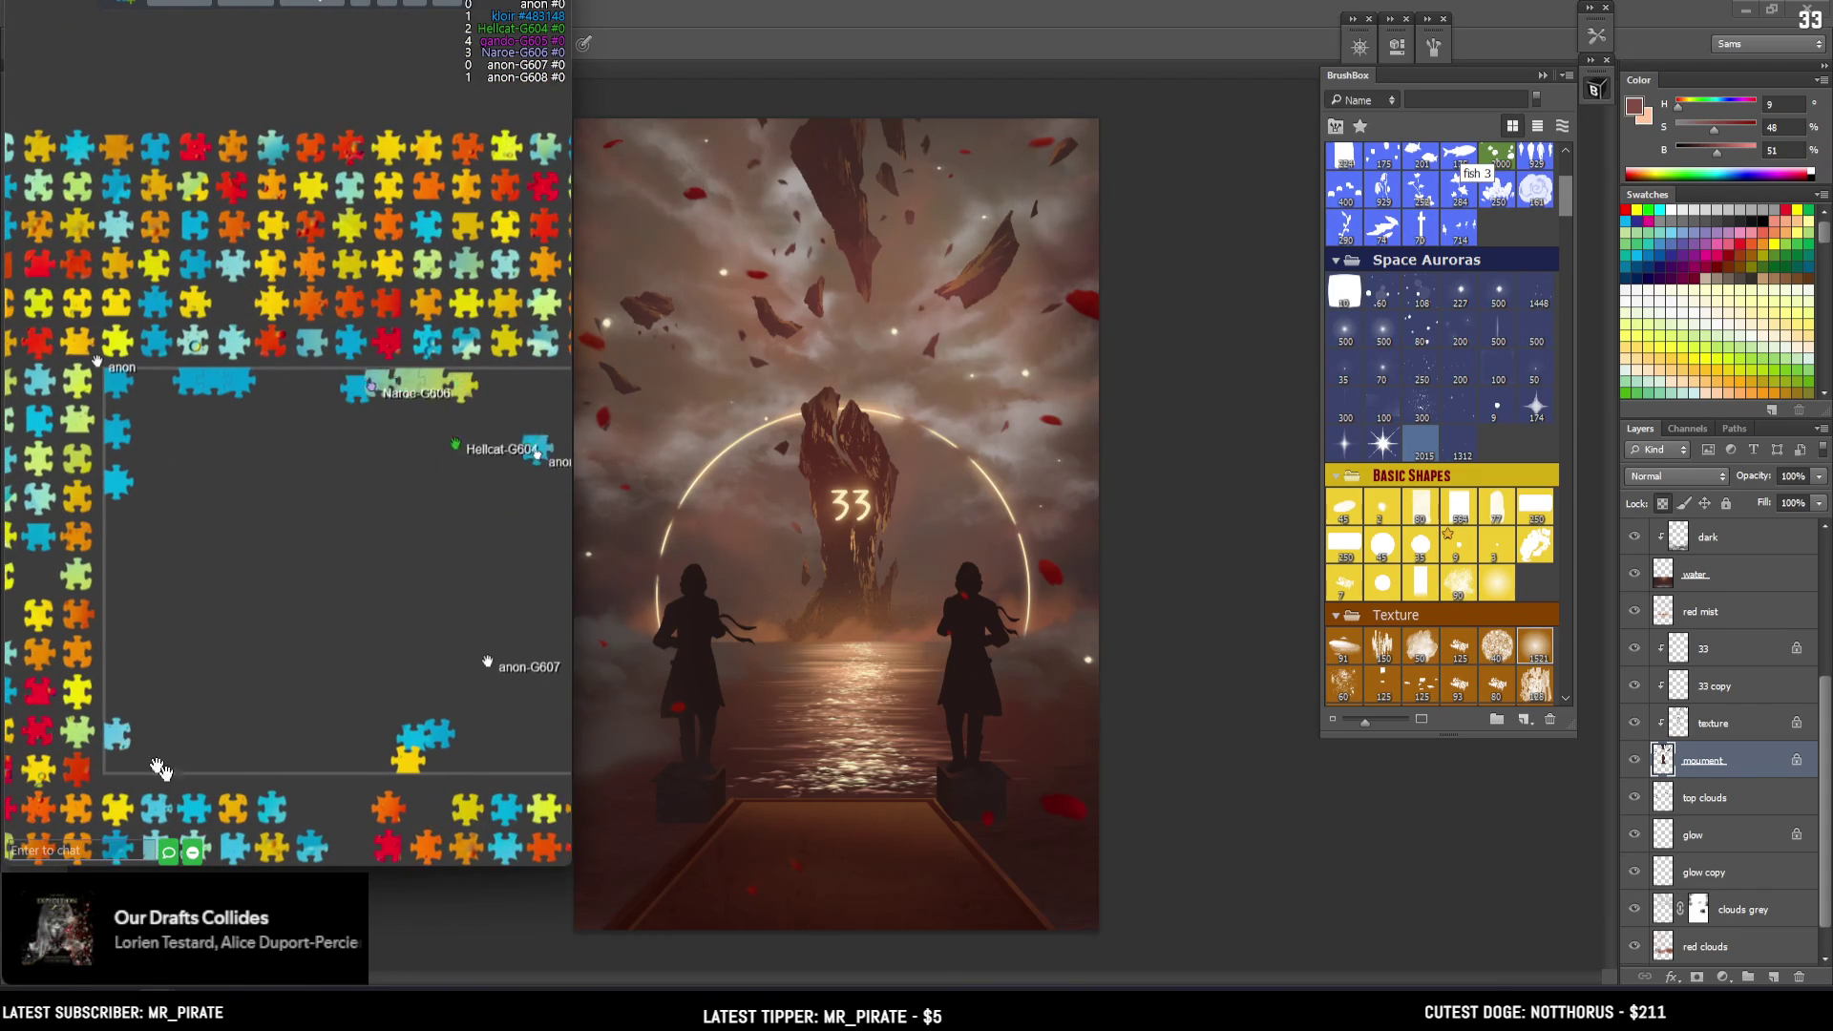
scroll(143, 764, "down", 2)
mouse_move(176, 786)
left_mouse_down()
mouse_move(137, 464)
mouse_move(137, 598)
left_mouse_up()
left_click_drag(237, 554, 411, 498)
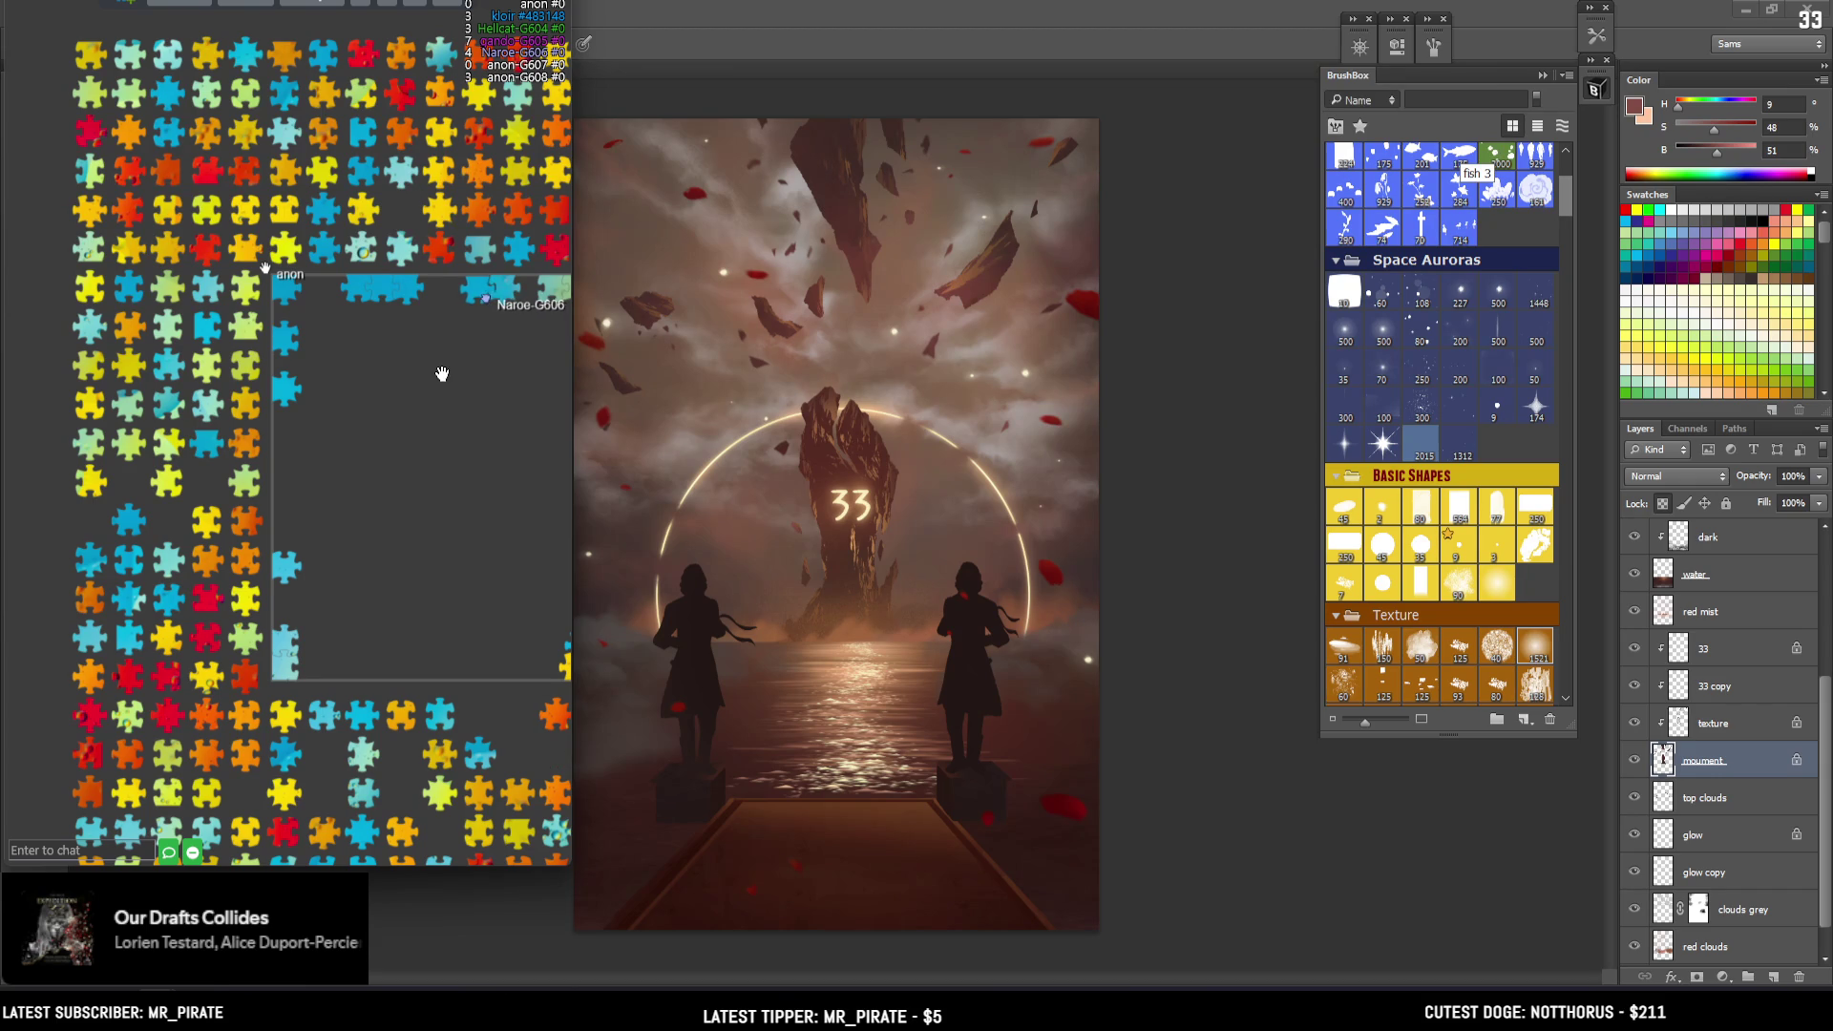
mouse_move(289, 401)
left_mouse_down()
mouse_move(292, 536)
mouse_move(285, 421)
mouse_move(285, 467)
mouse_move(157, 489)
mouse_move(48, 334)
left_mouse_up()
Carry a blue piece down the board's left border
scroll(248, 459, "up", 1)
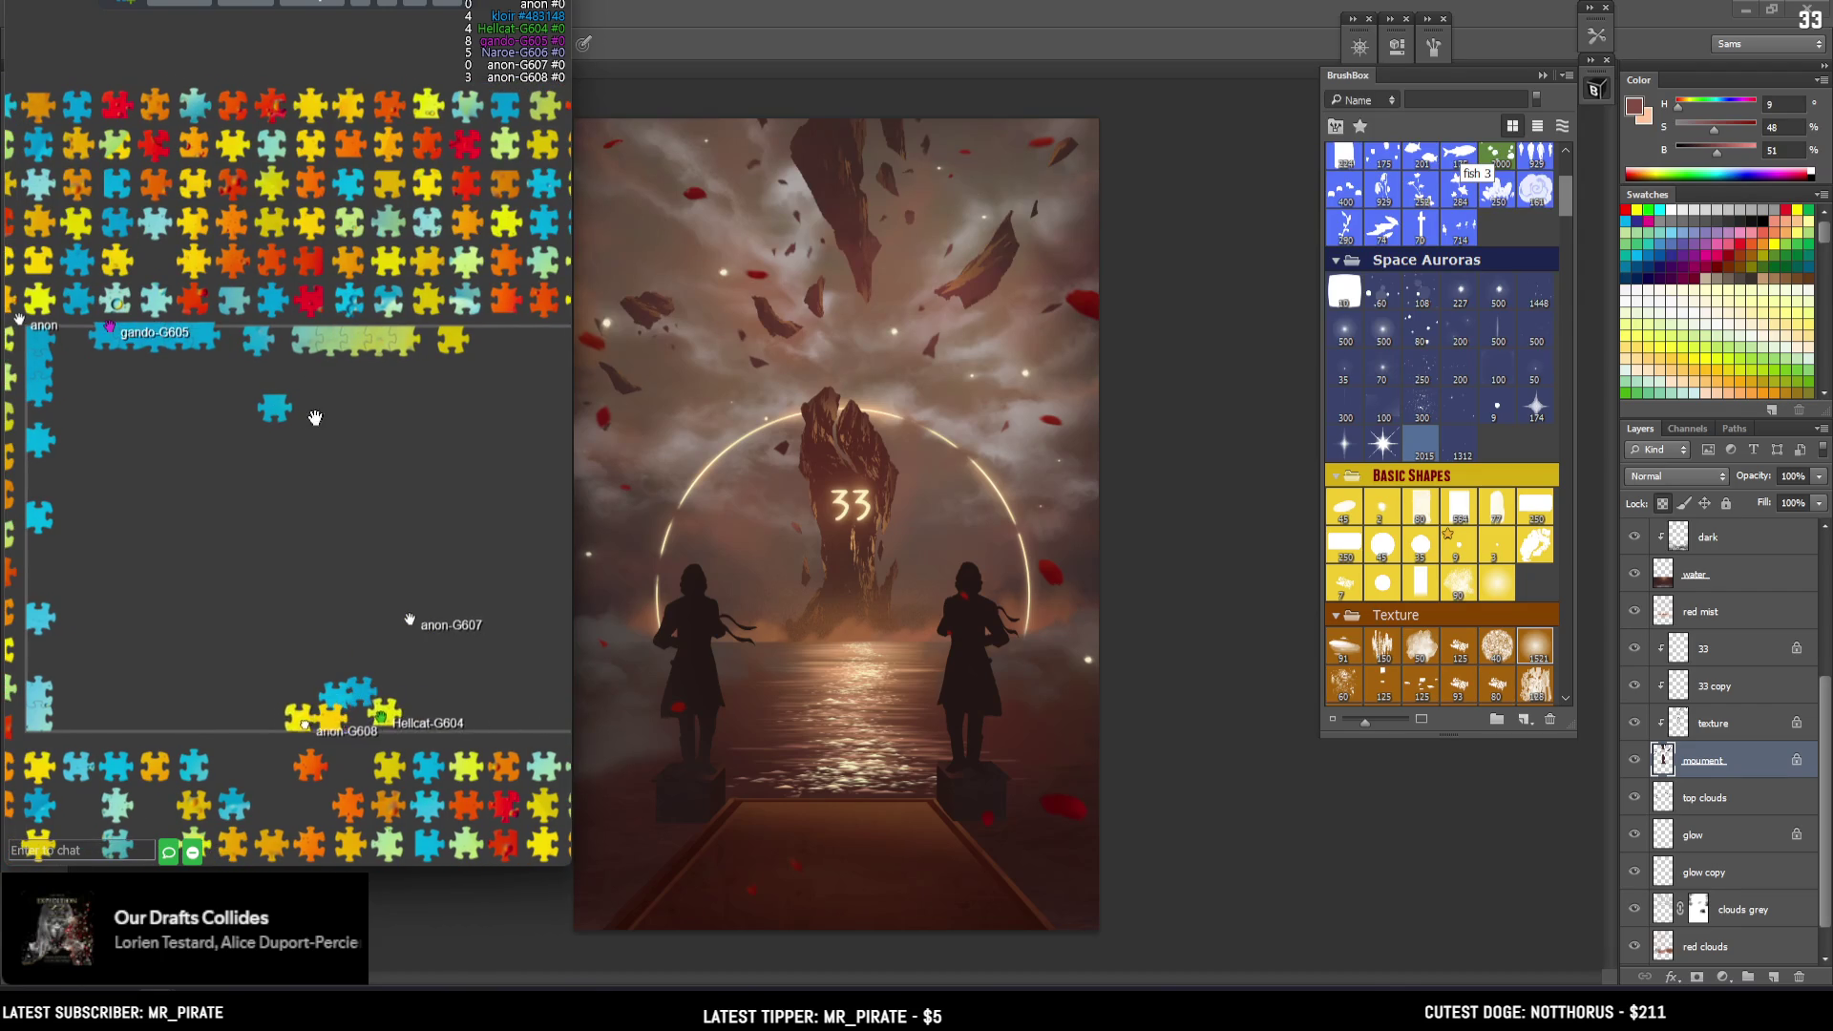
left_click_drag(271, 400, 237, 347)
left_click_drag(165, 279, 317, 370)
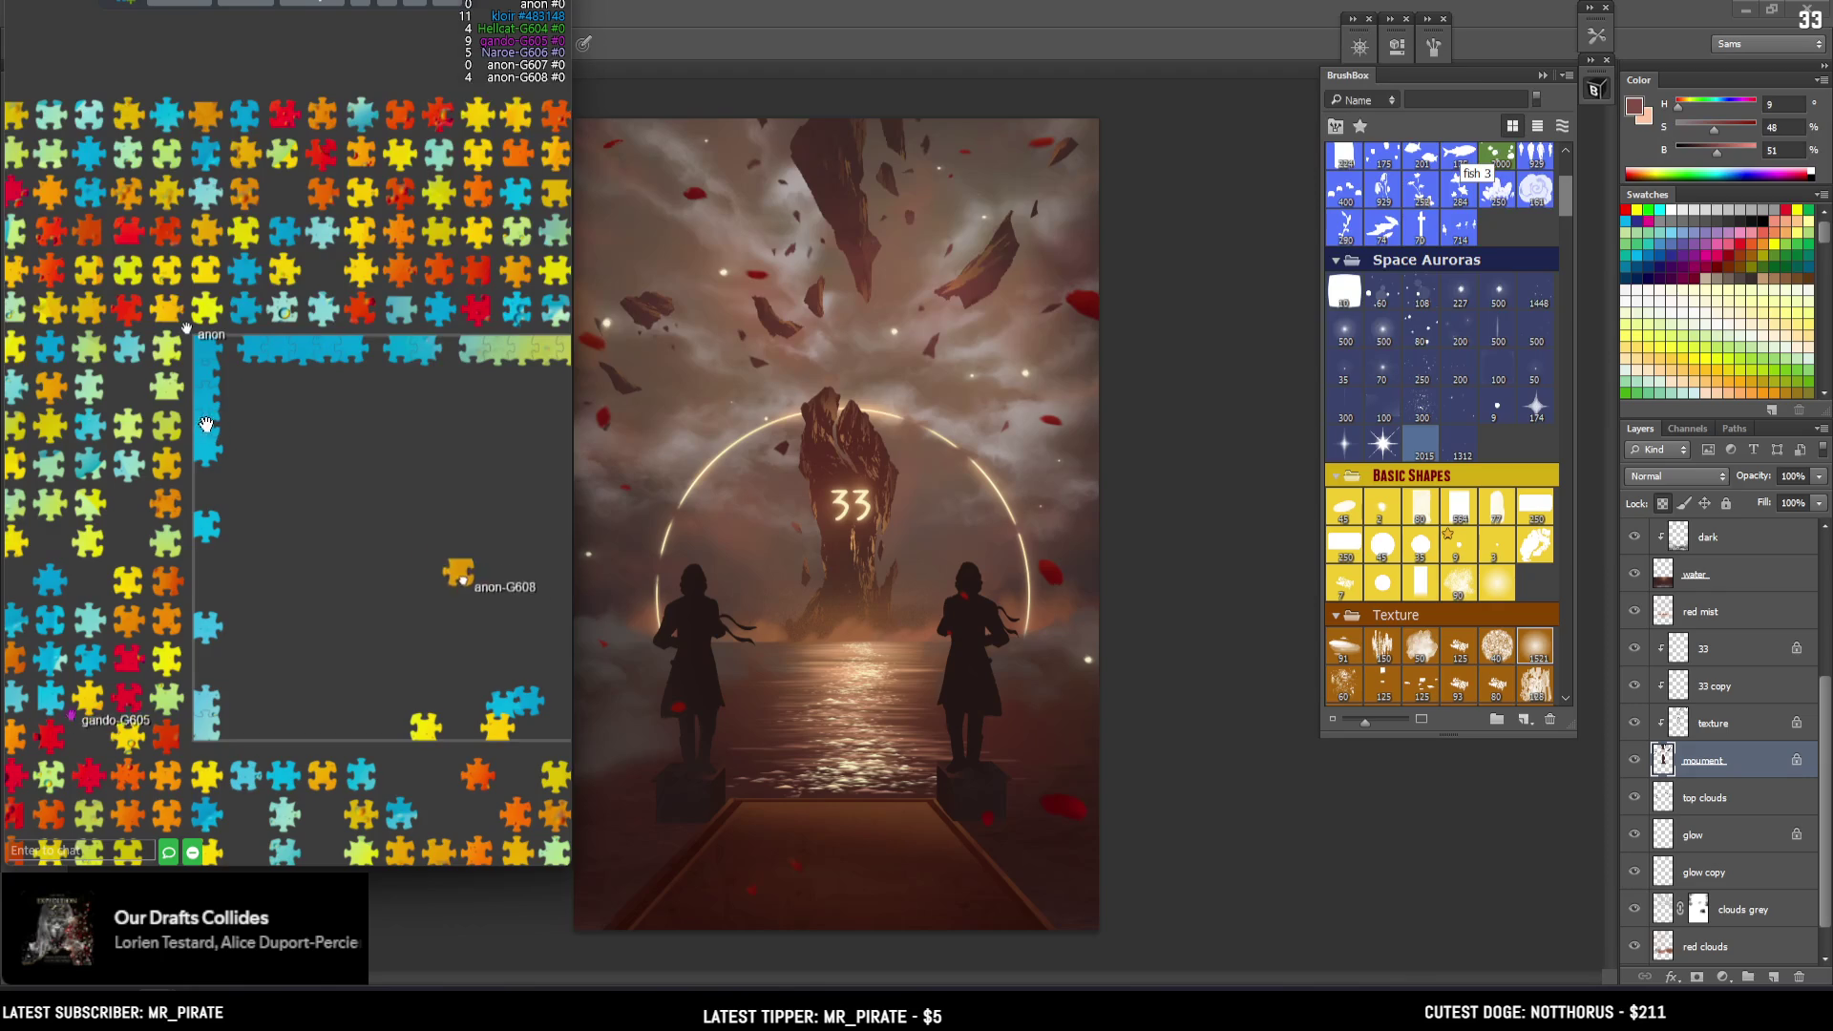
left_click_drag(120, 561, 202, 525)
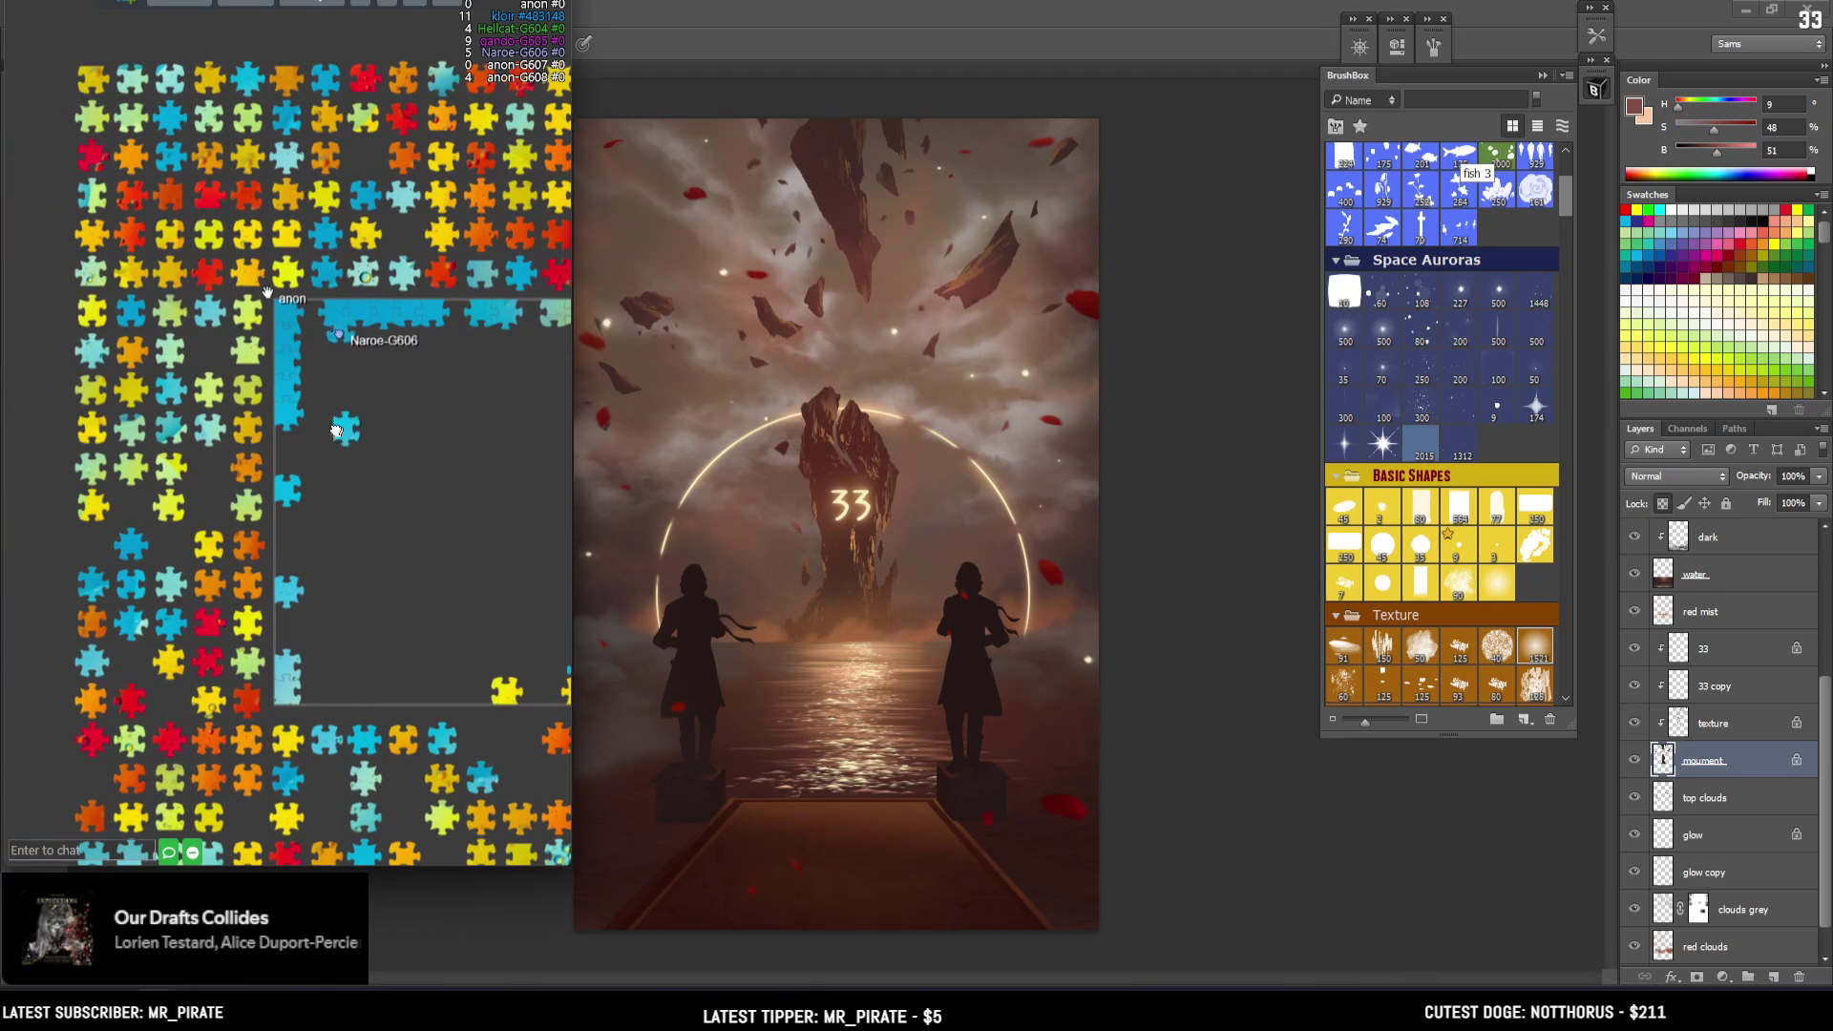
left_click_drag(289, 538, 286, 597)
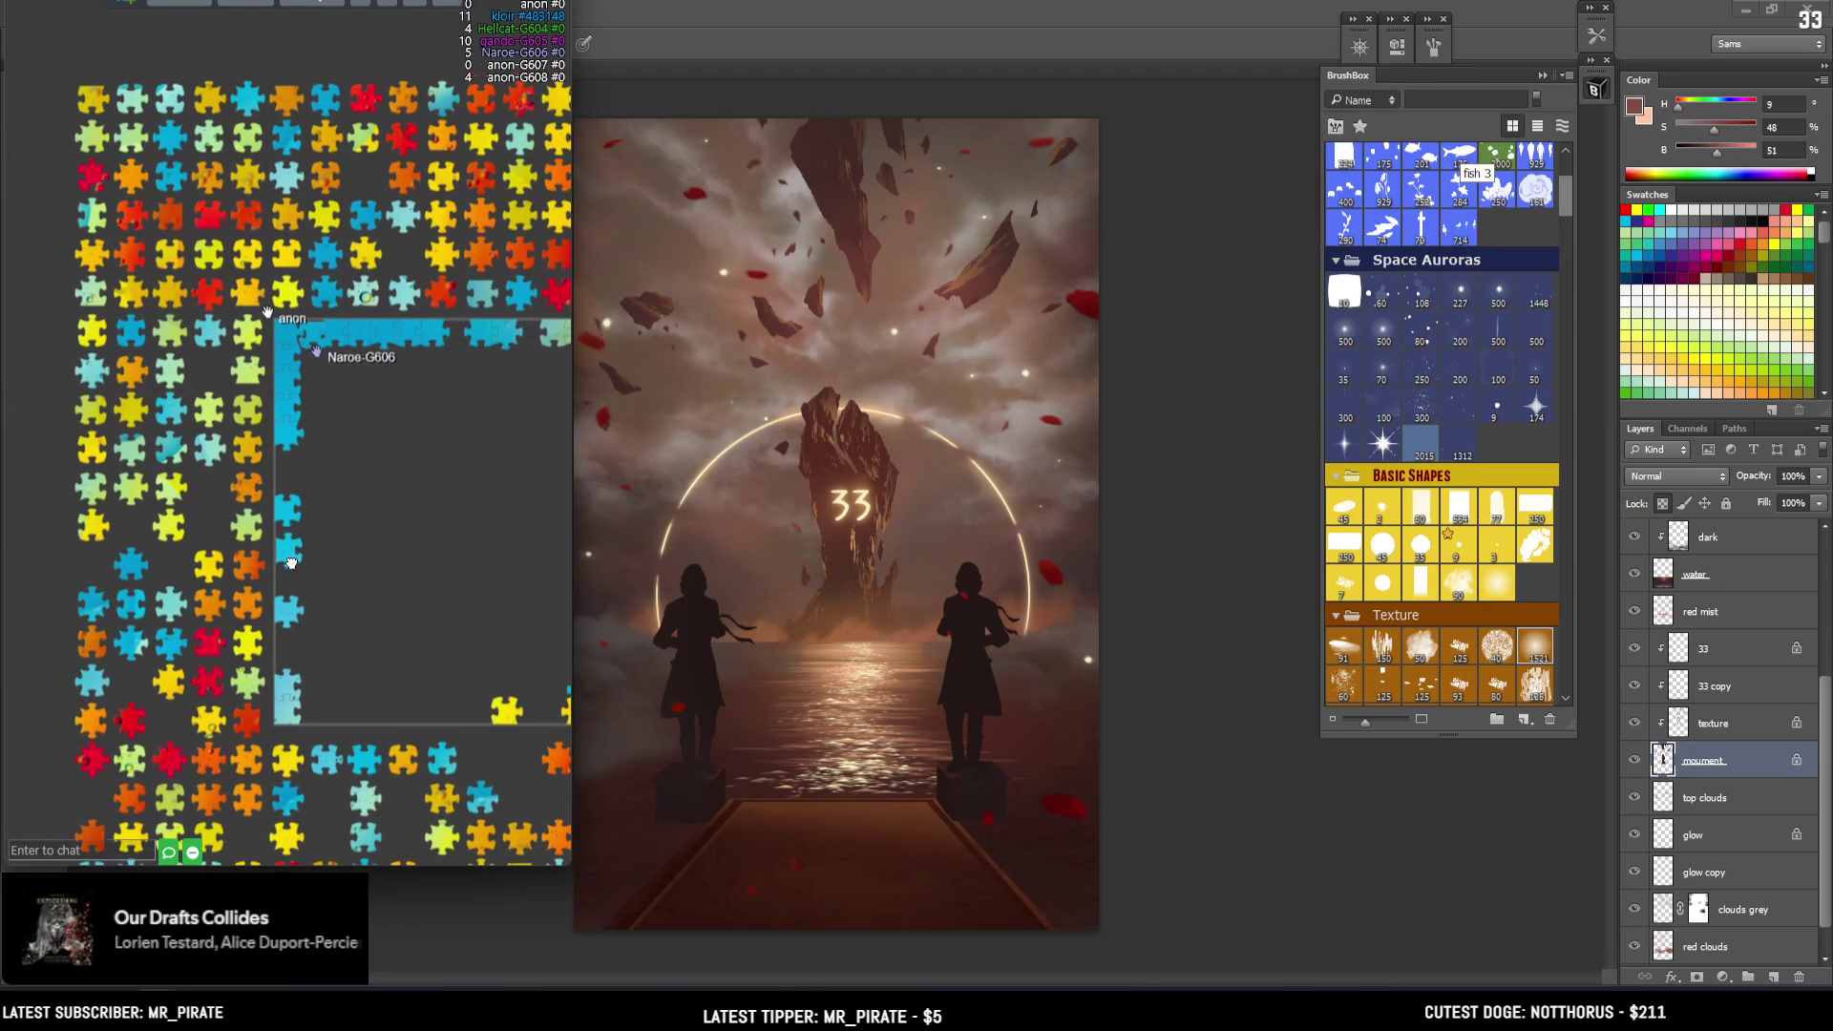
Place an orange piece on the board's top border strip
left_click_drag(386, 663, 114, 539)
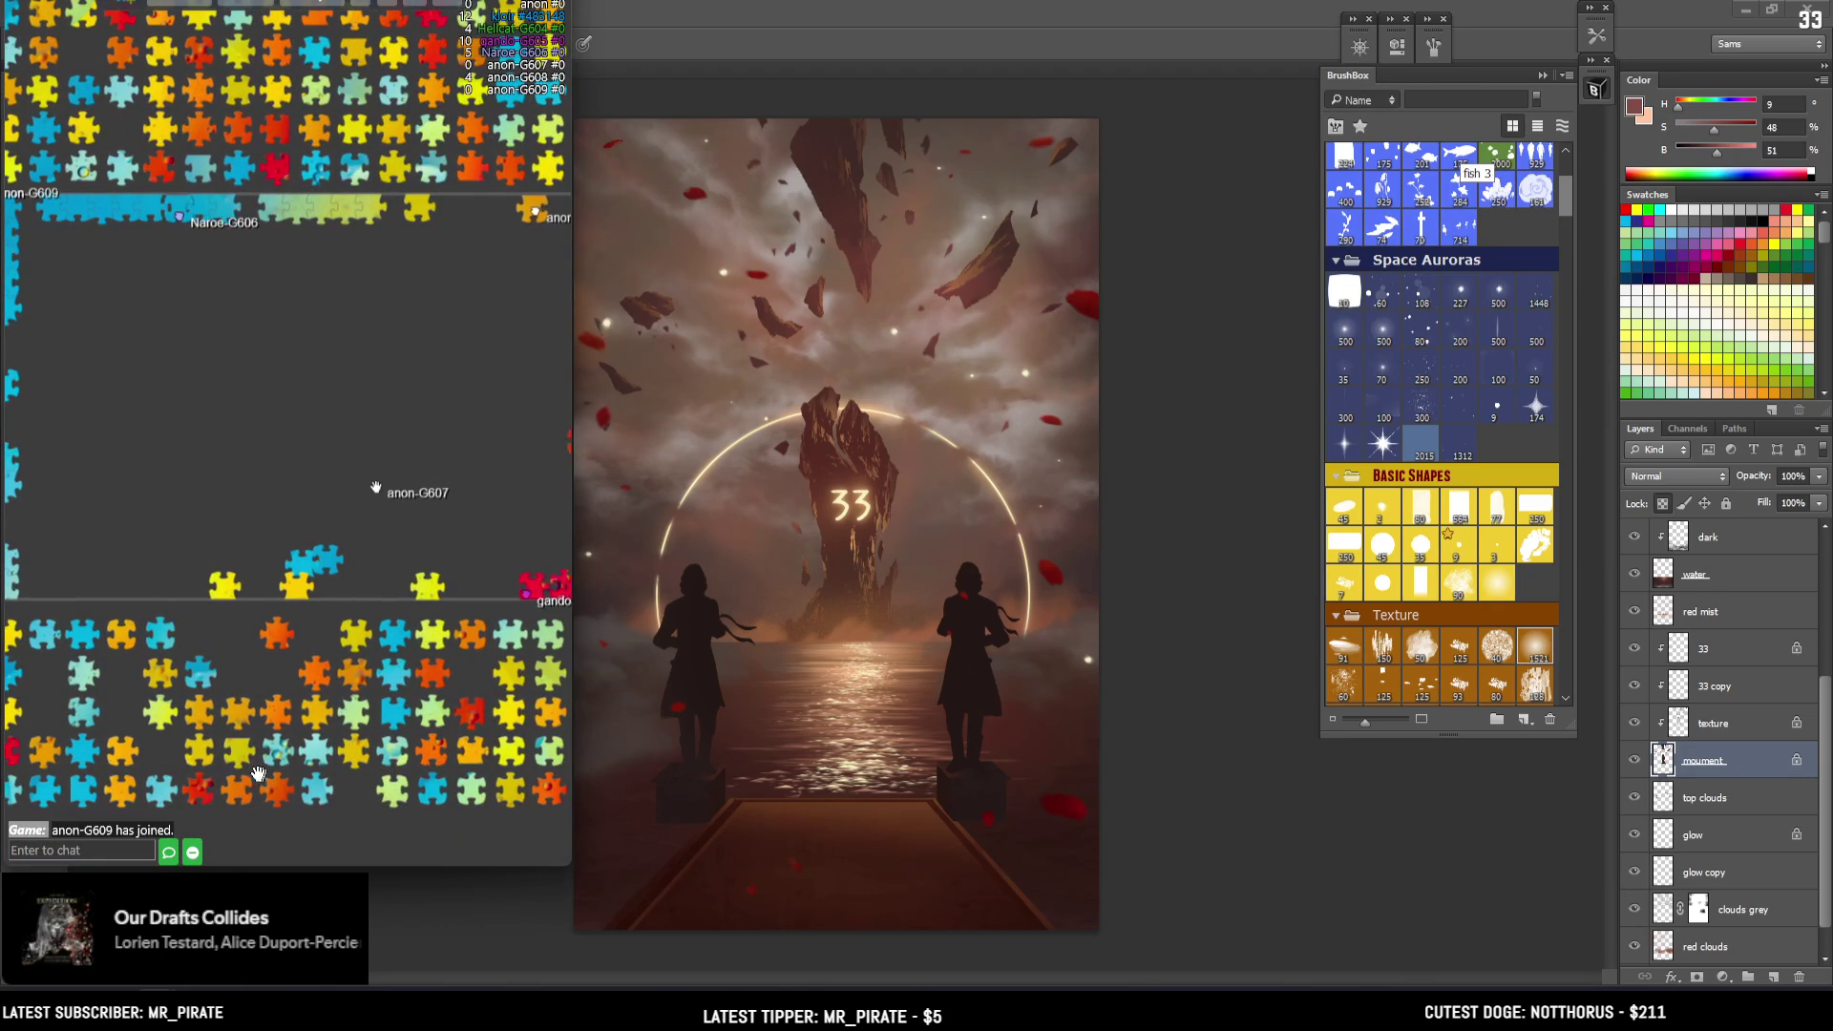
left_click_drag(400, 211, 28, 242)
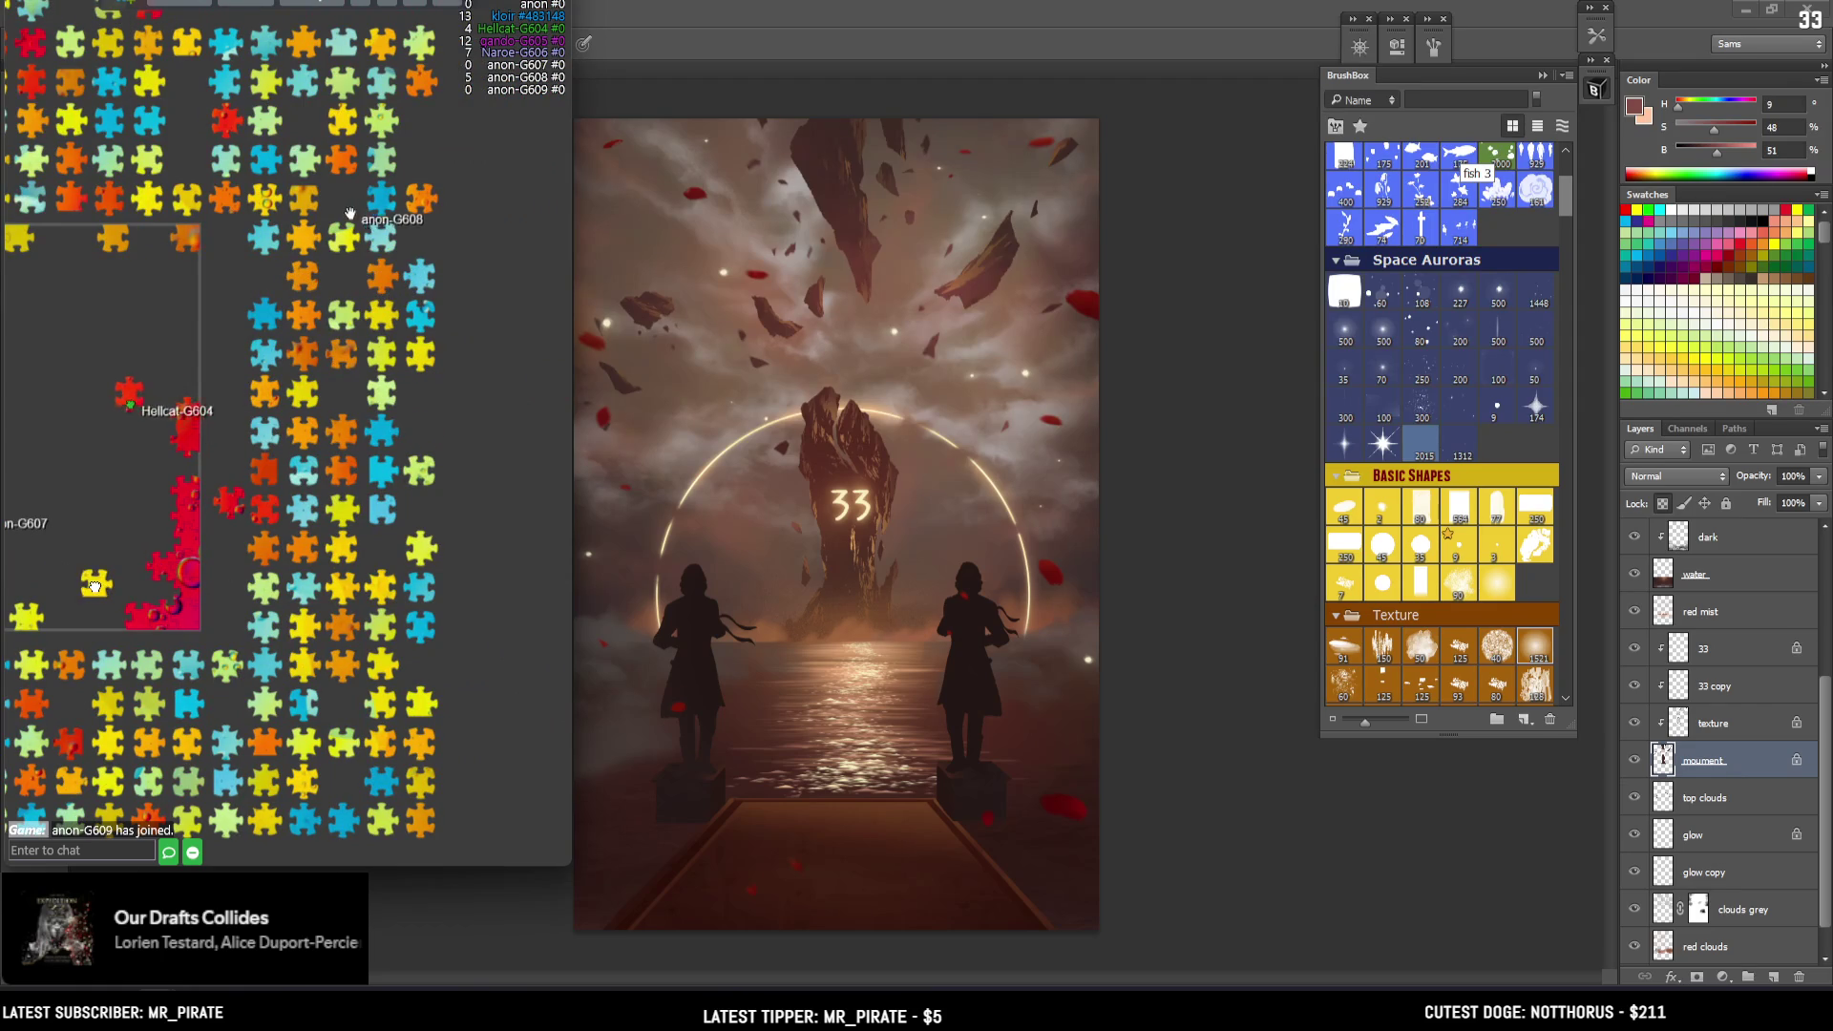
left_click_drag(83, 626, 428, 625)
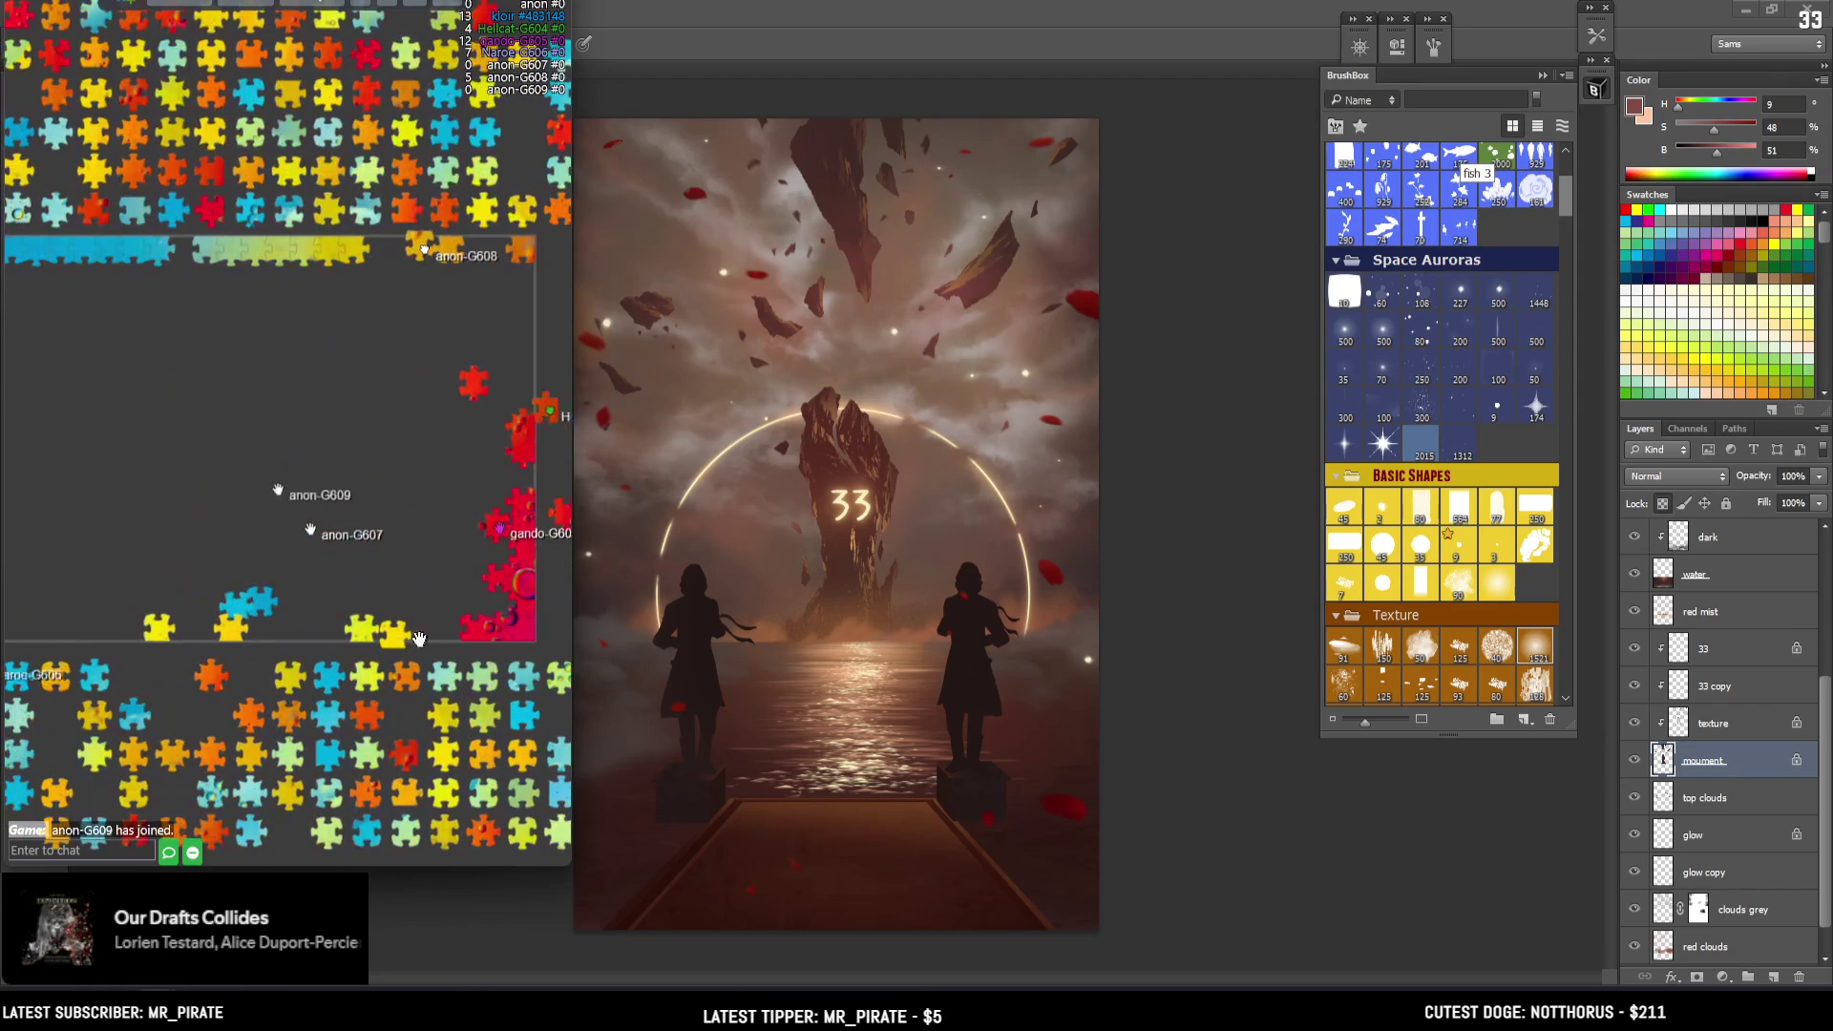
mouse_move(186, 637)
left_mouse_down()
mouse_move(240, 632)
mouse_move(319, 554)
left_mouse_up()
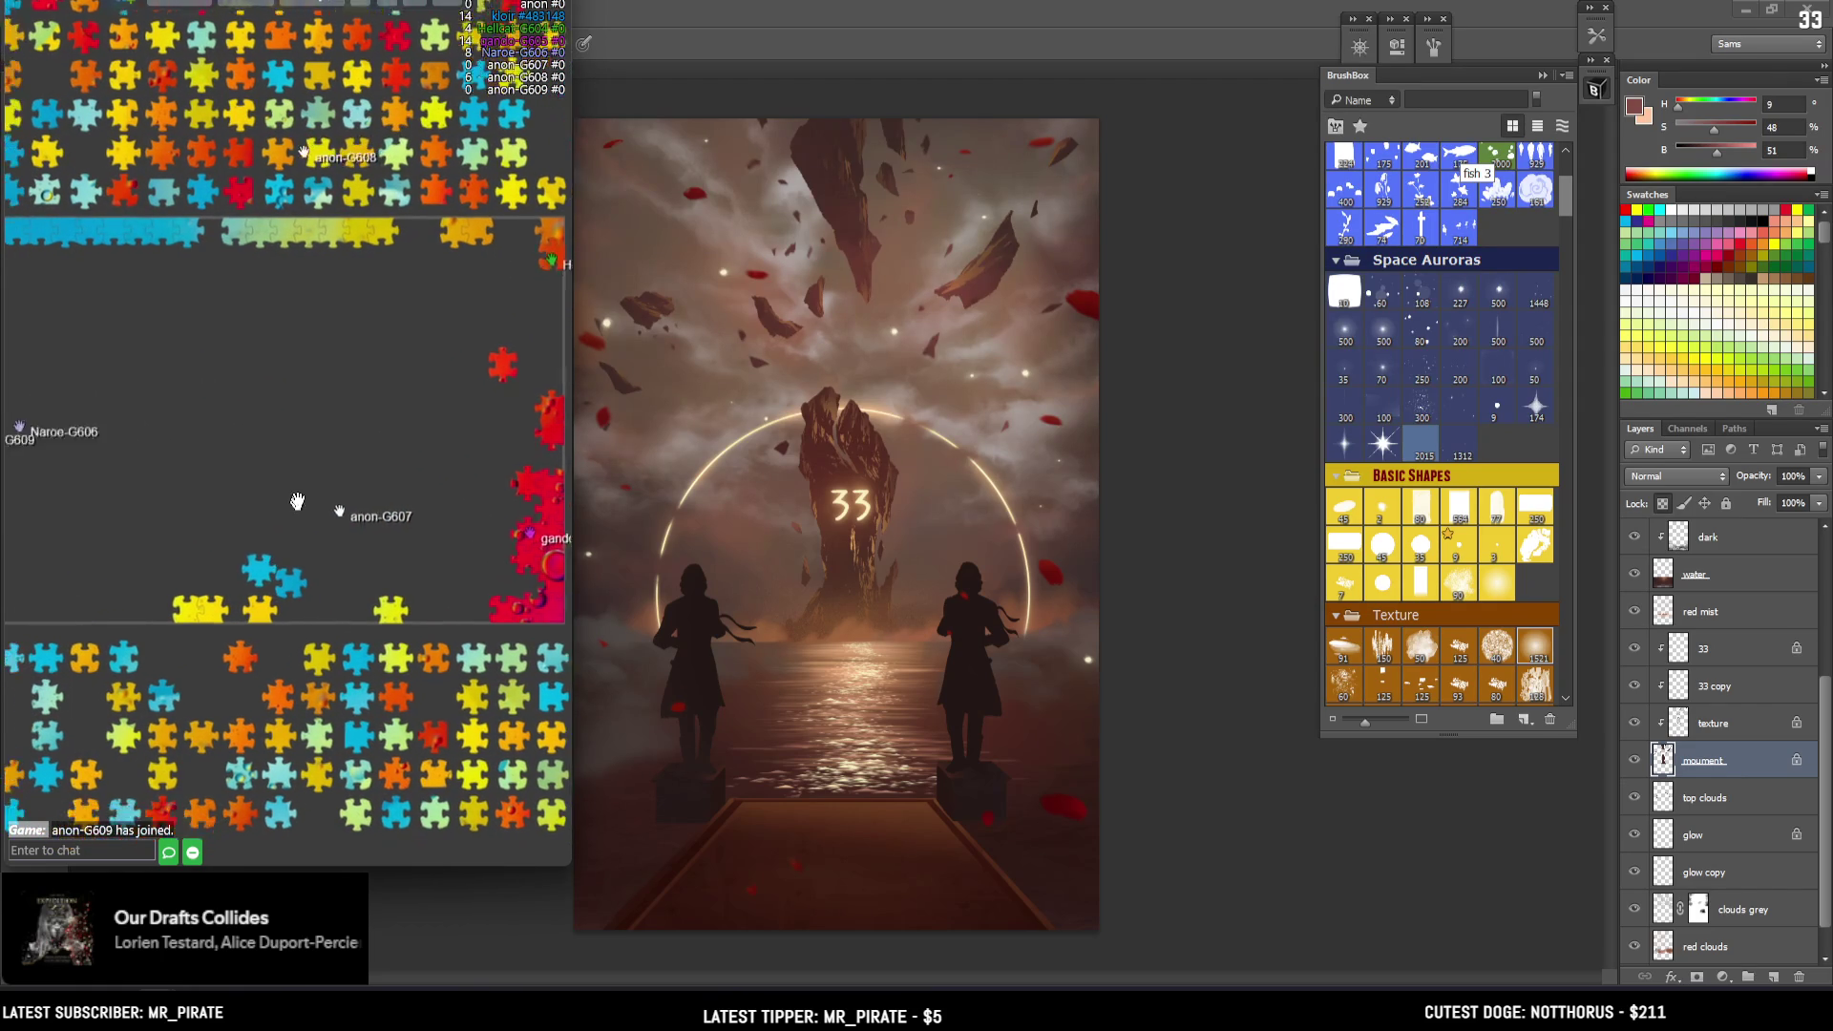
left_click_drag(57, 462, 122, 437)
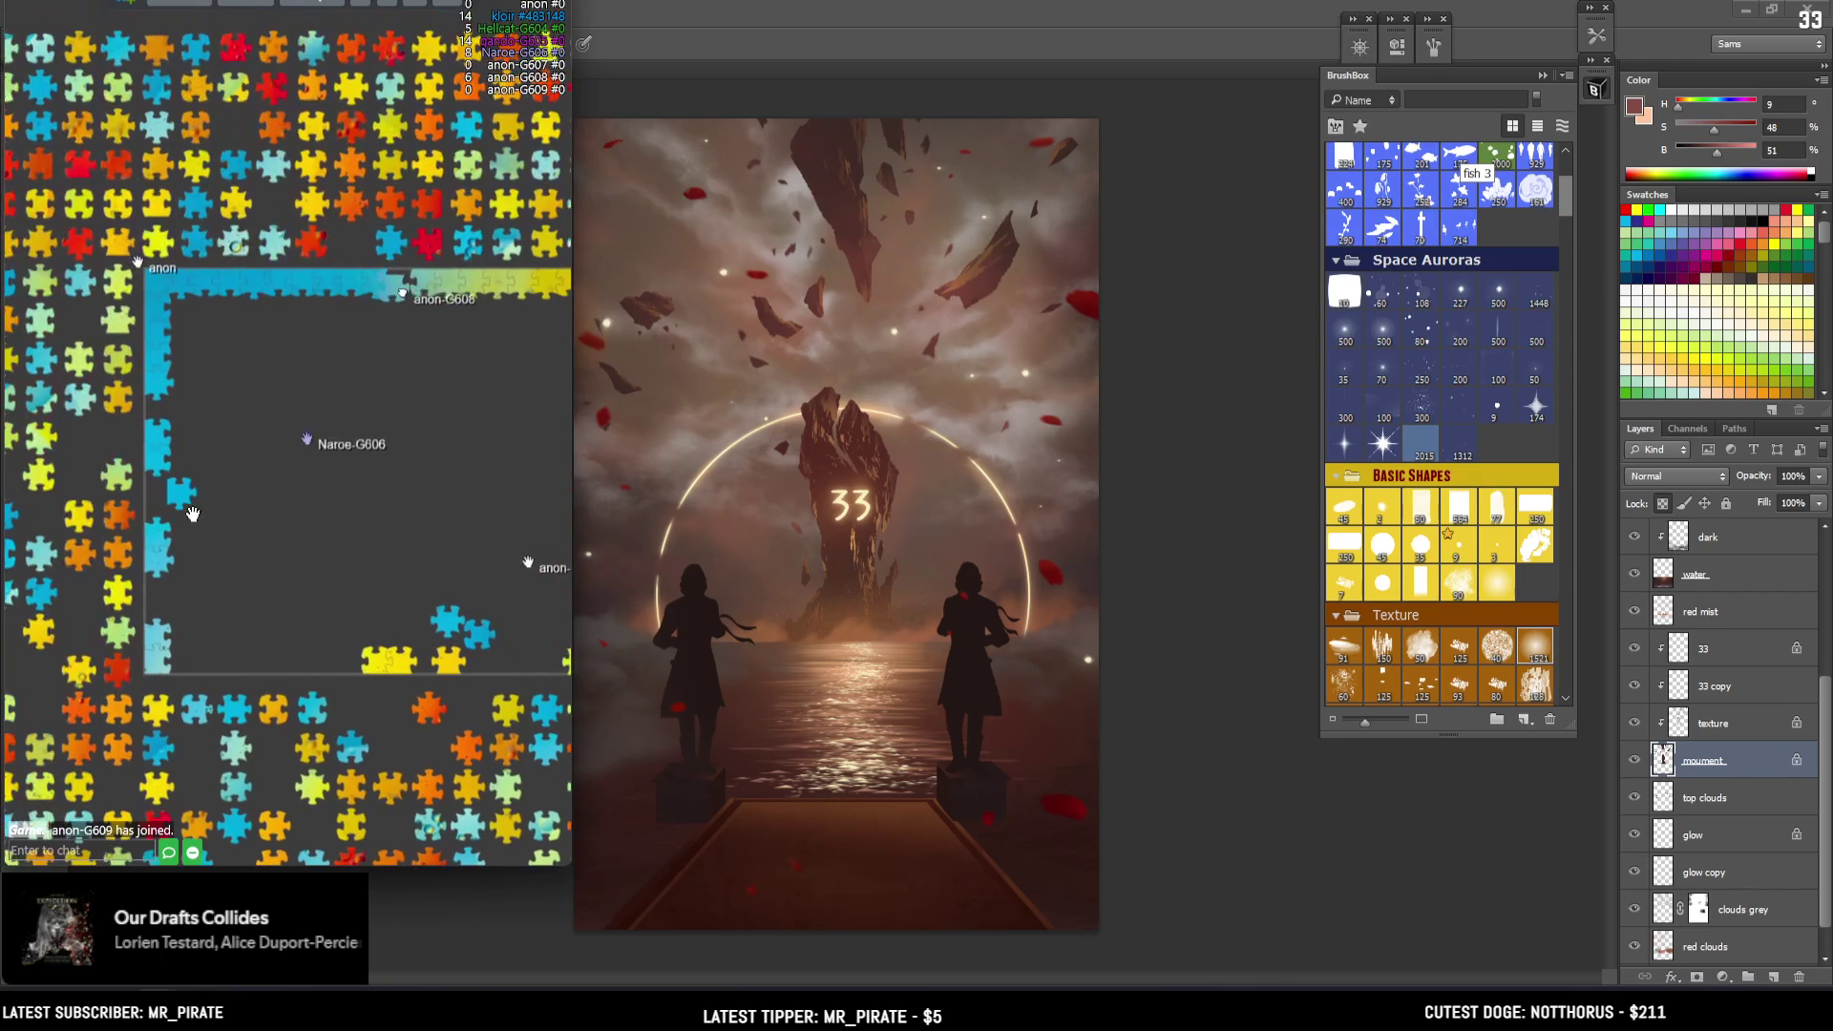
left_click_drag(139, 262, 84, 358)
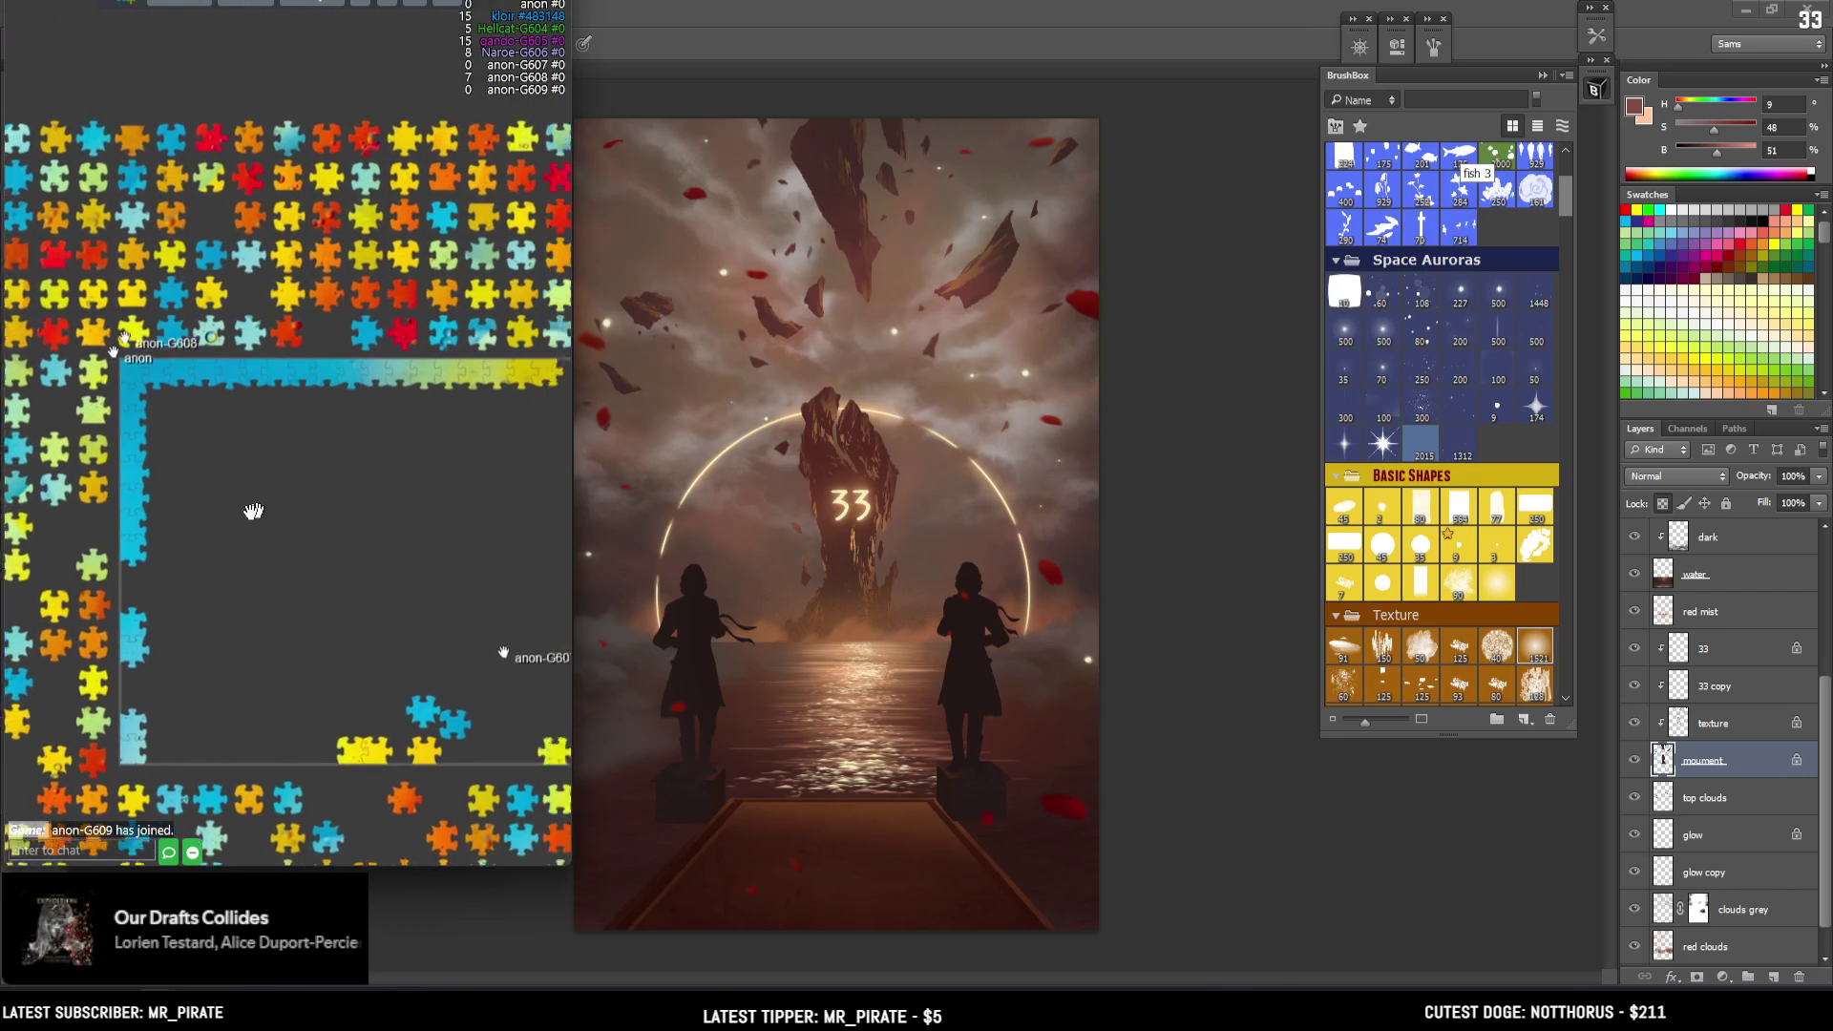
mouse_move(463, 458)
left_mouse_down()
mouse_move(390, 392)
mouse_move(321, 363)
left_mouse_up()
mouse_move(315, 206)
left_mouse_down()
mouse_move(406, 366)
mouse_move(219, 412)
left_mouse_up()
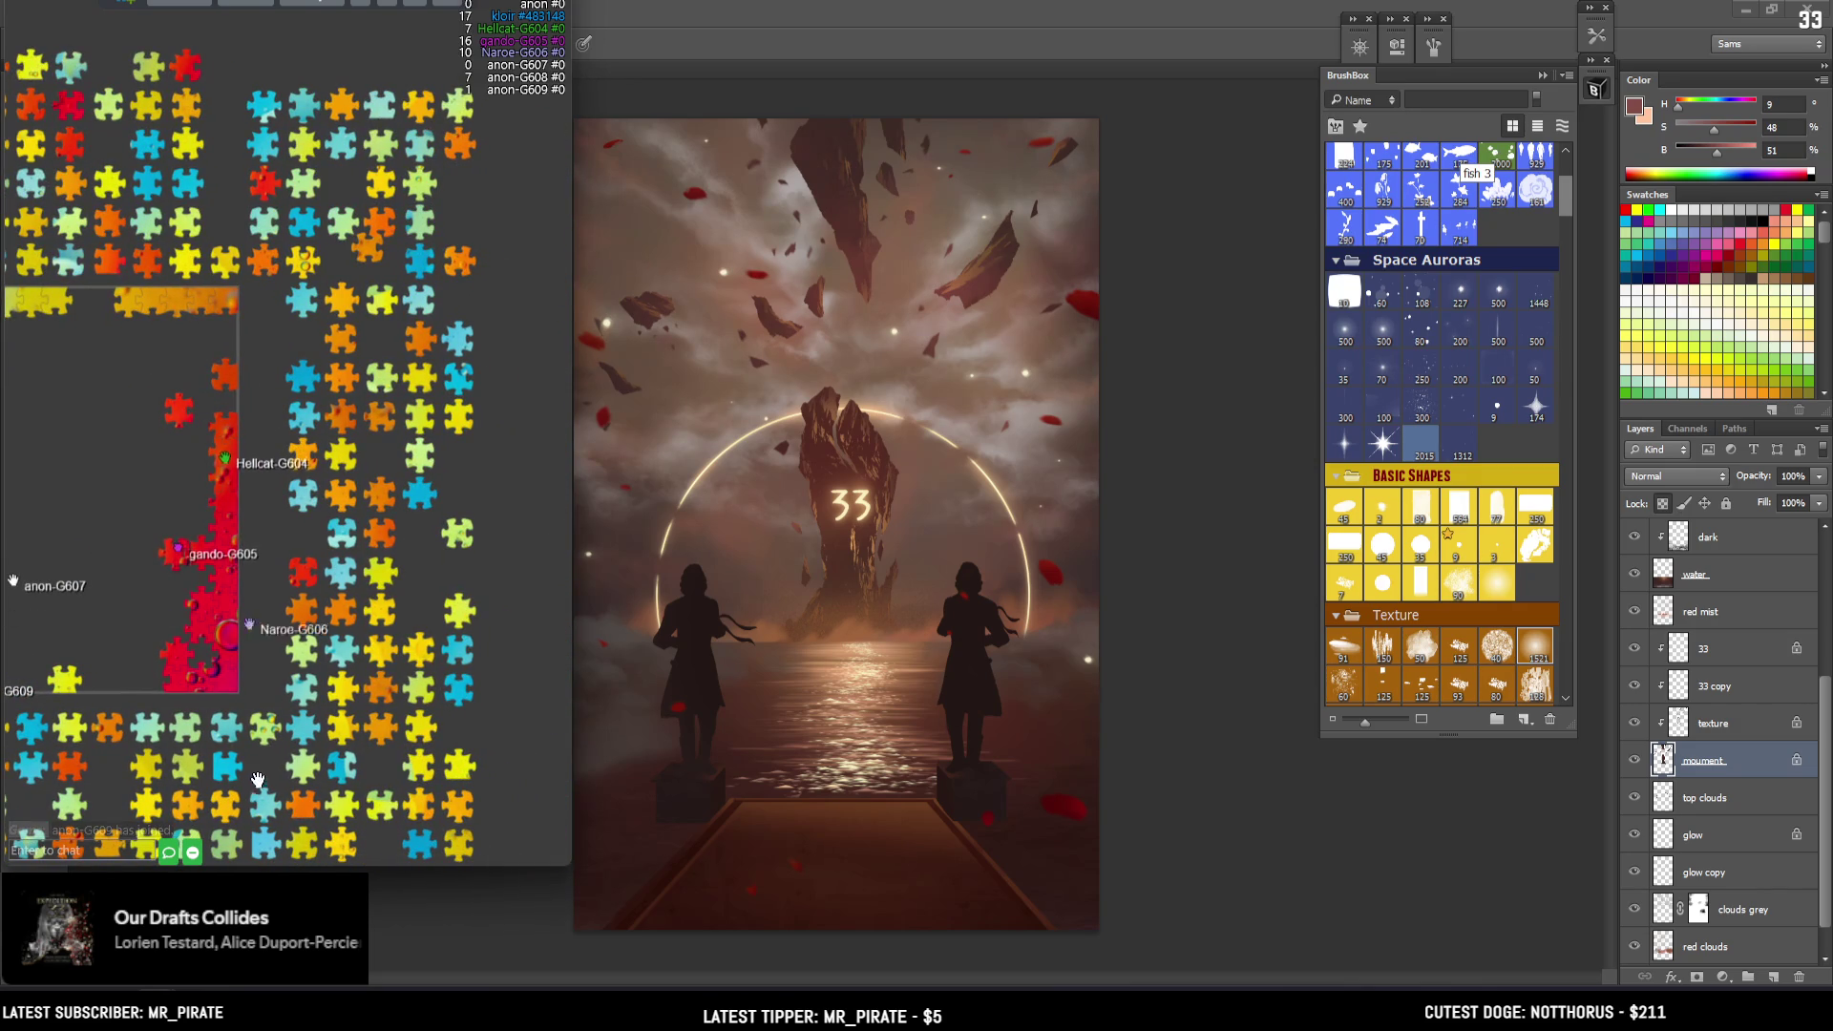
Set a loose blue piece inside the board frame
left_click_drag(125, 528, 459, 437)
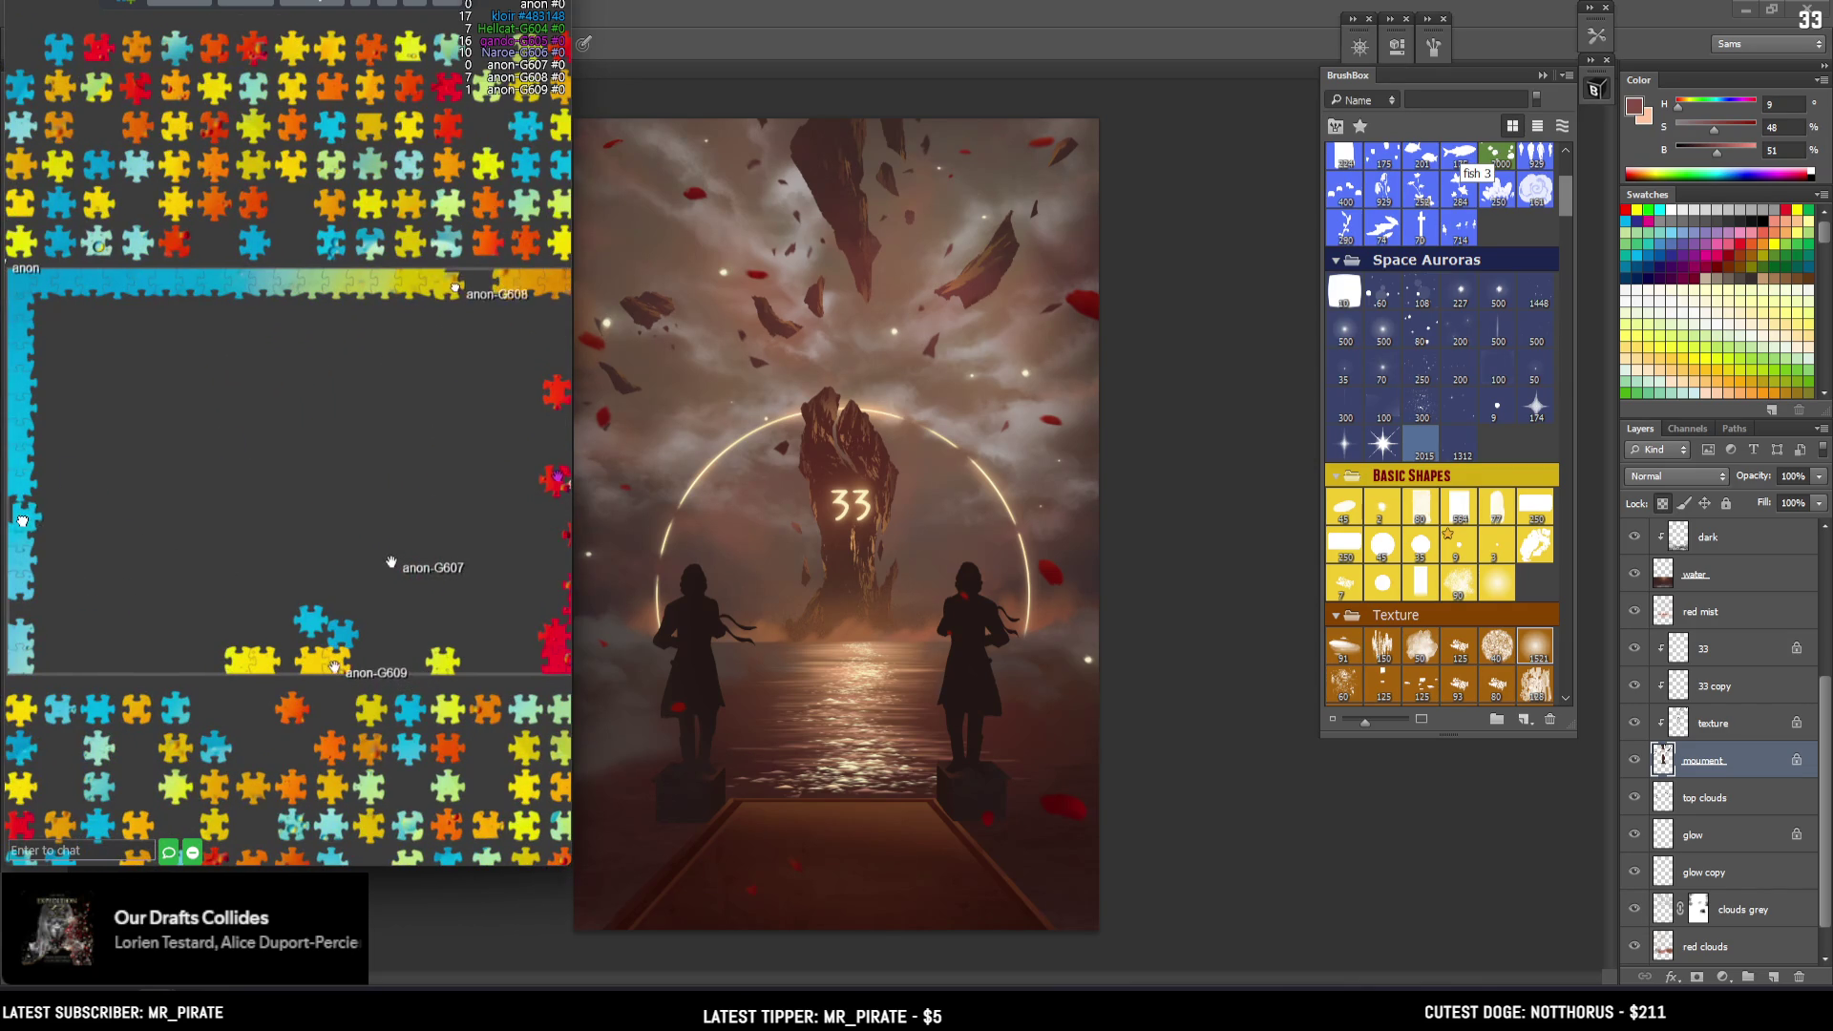
left_click_drag(451, 830, 394, 681)
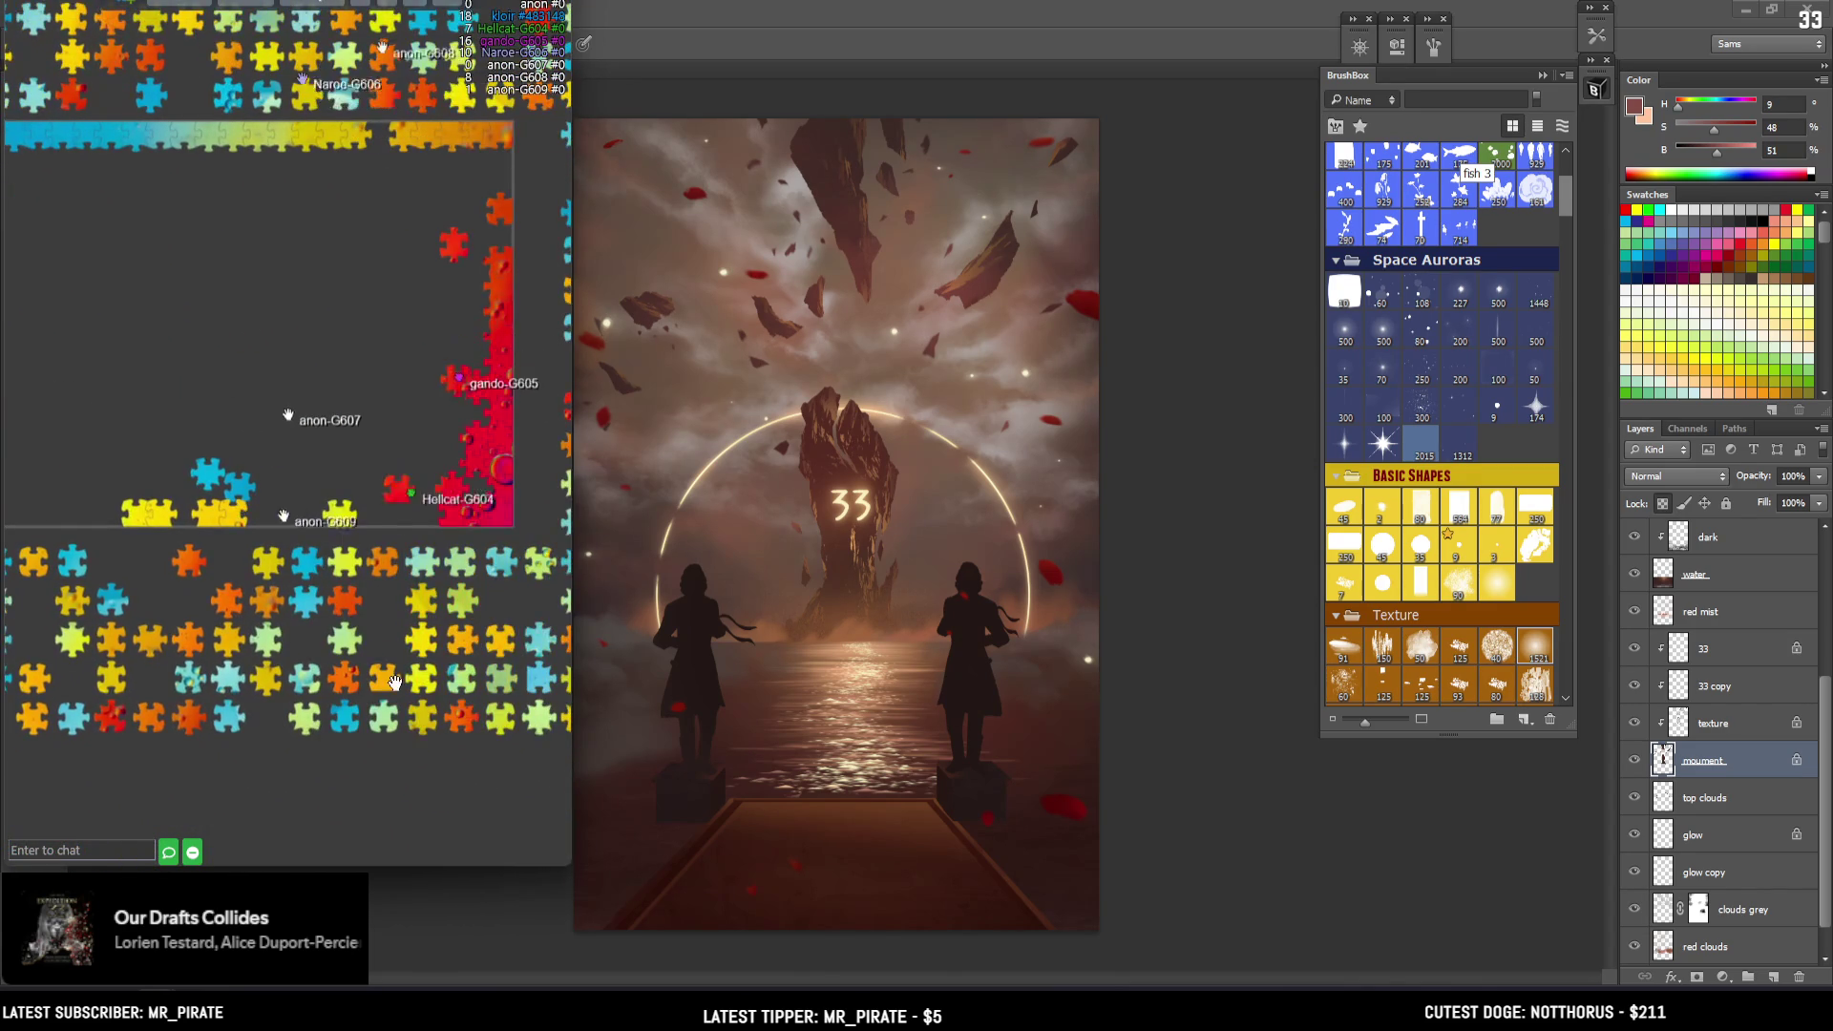
left_click_drag(531, 685, 308, 402)
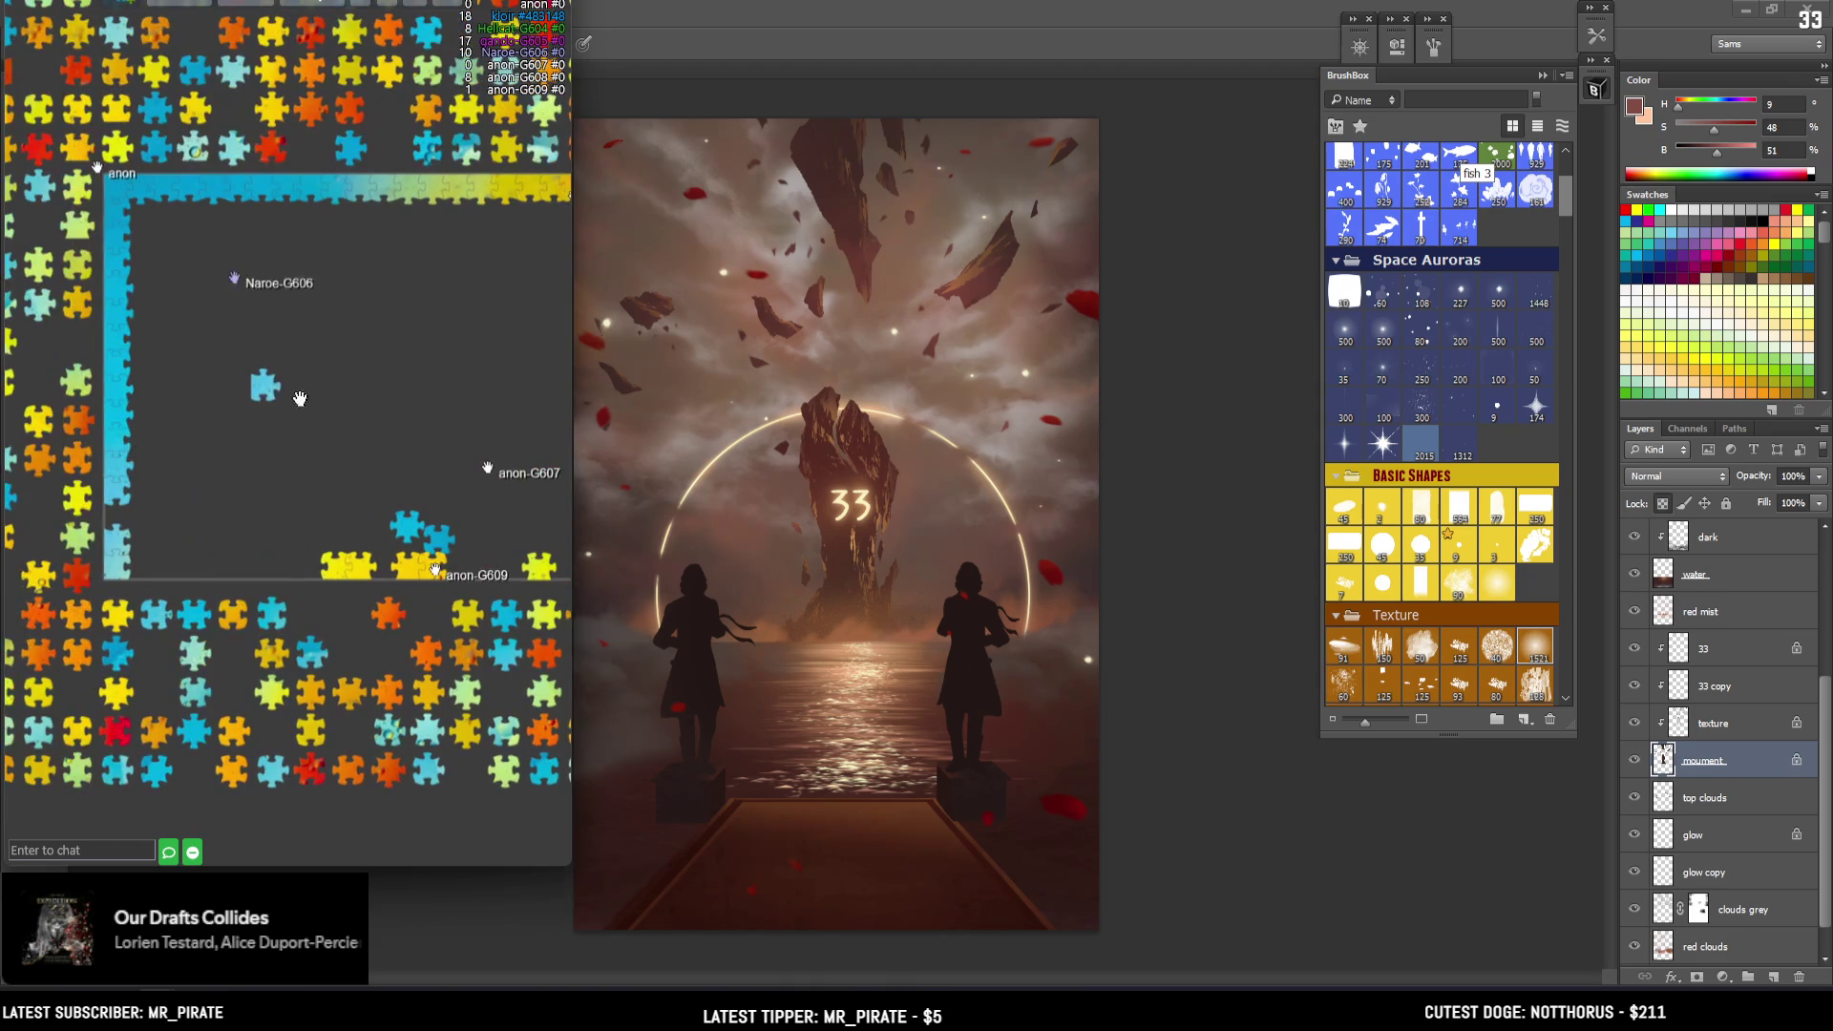
left_click_drag(122, 522, 209, 605)
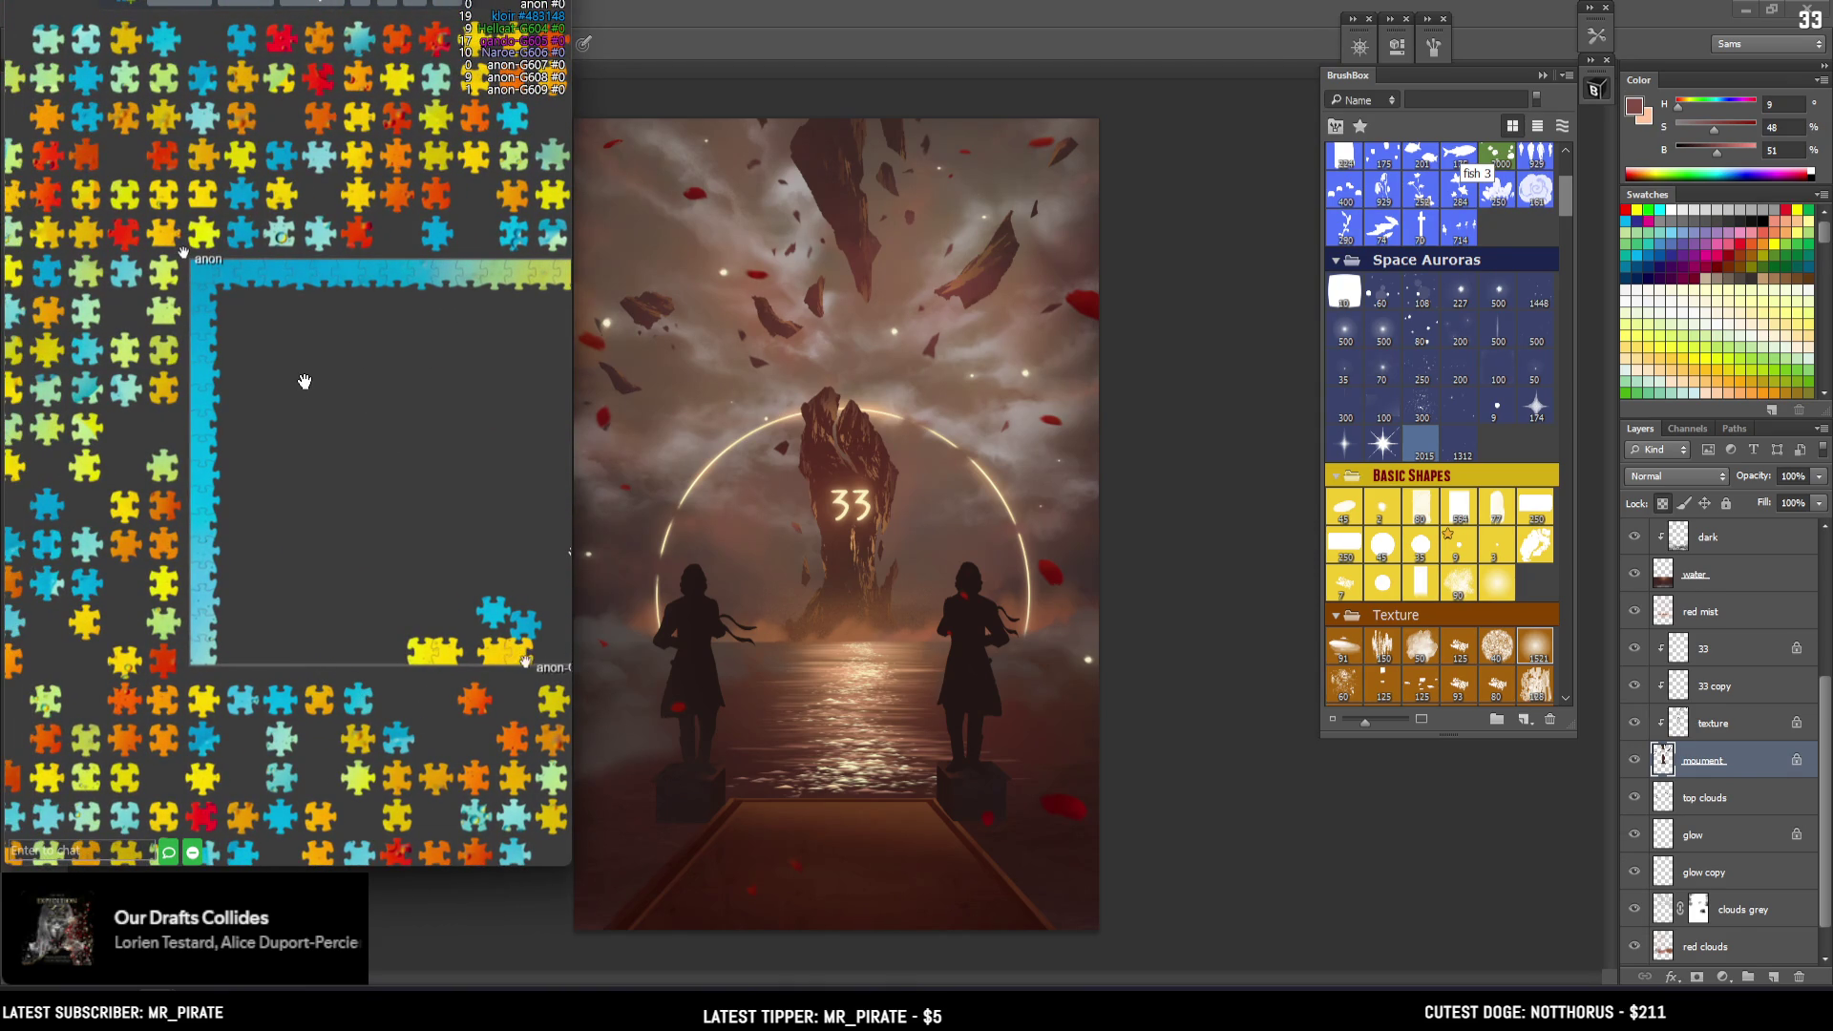
left_click_drag(308, 380, 158, 336)
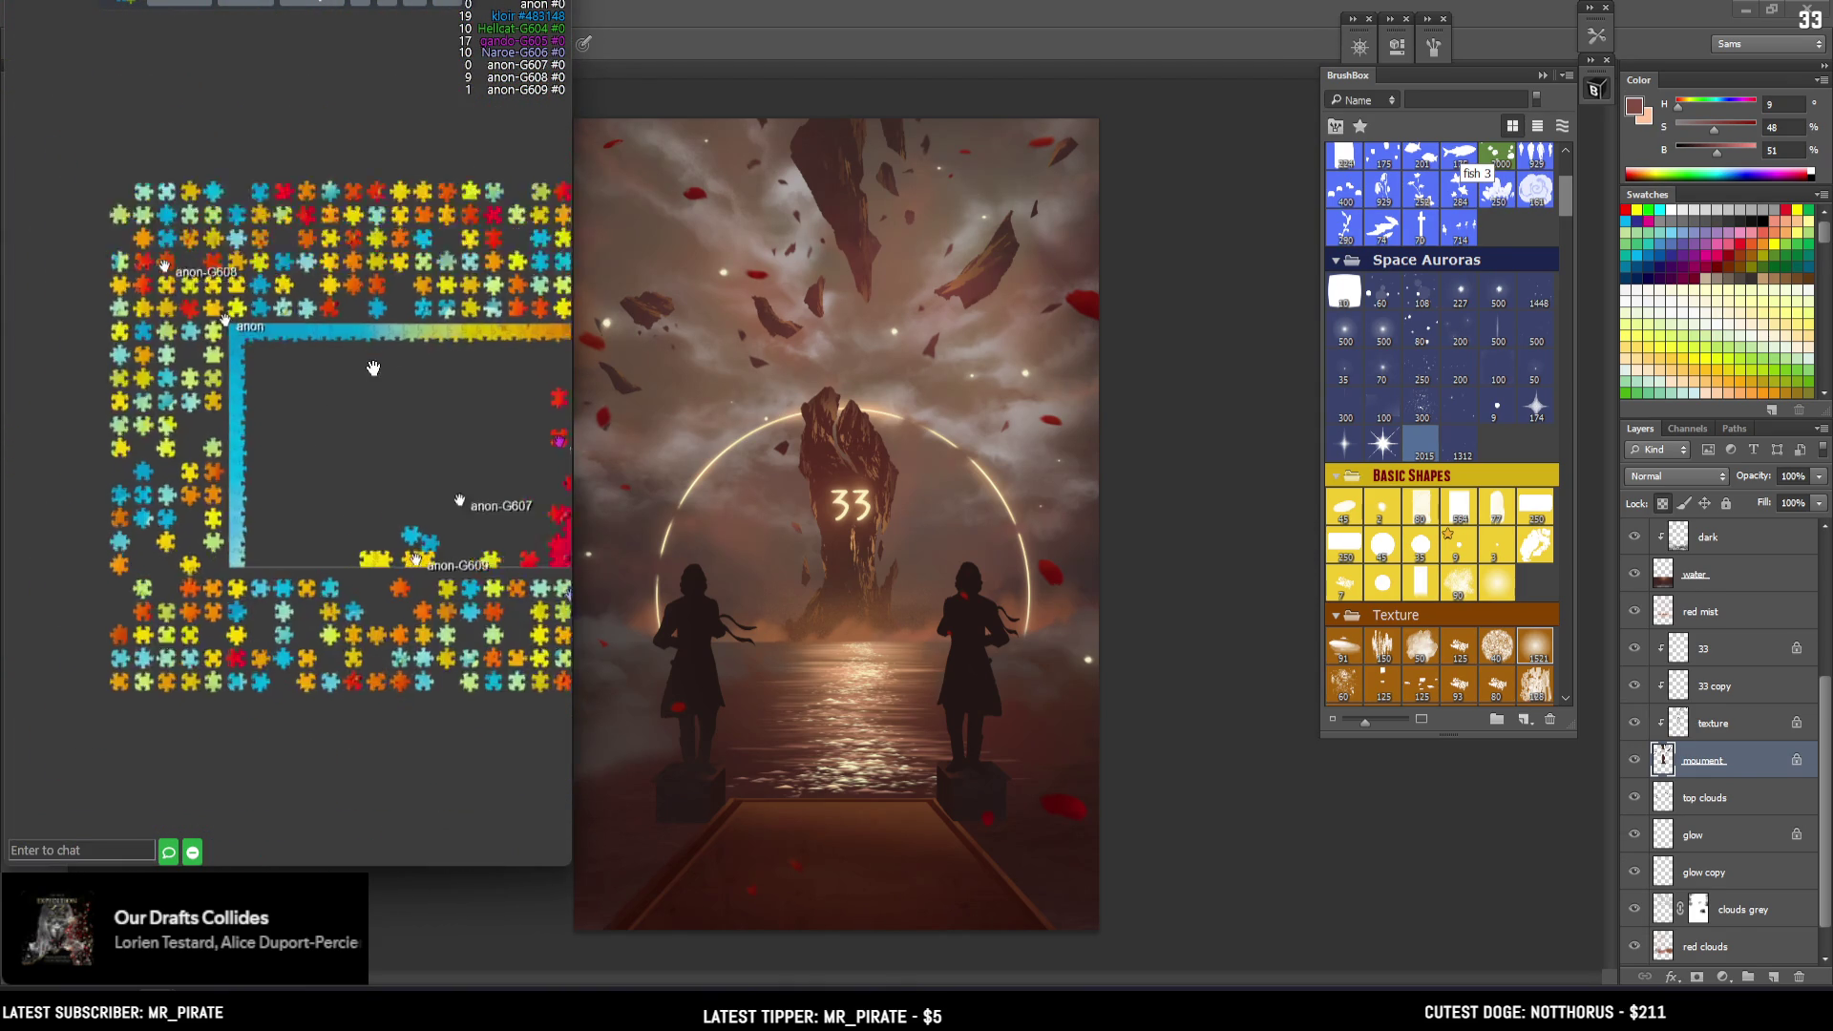
scroll(225, 366, "down", 2)
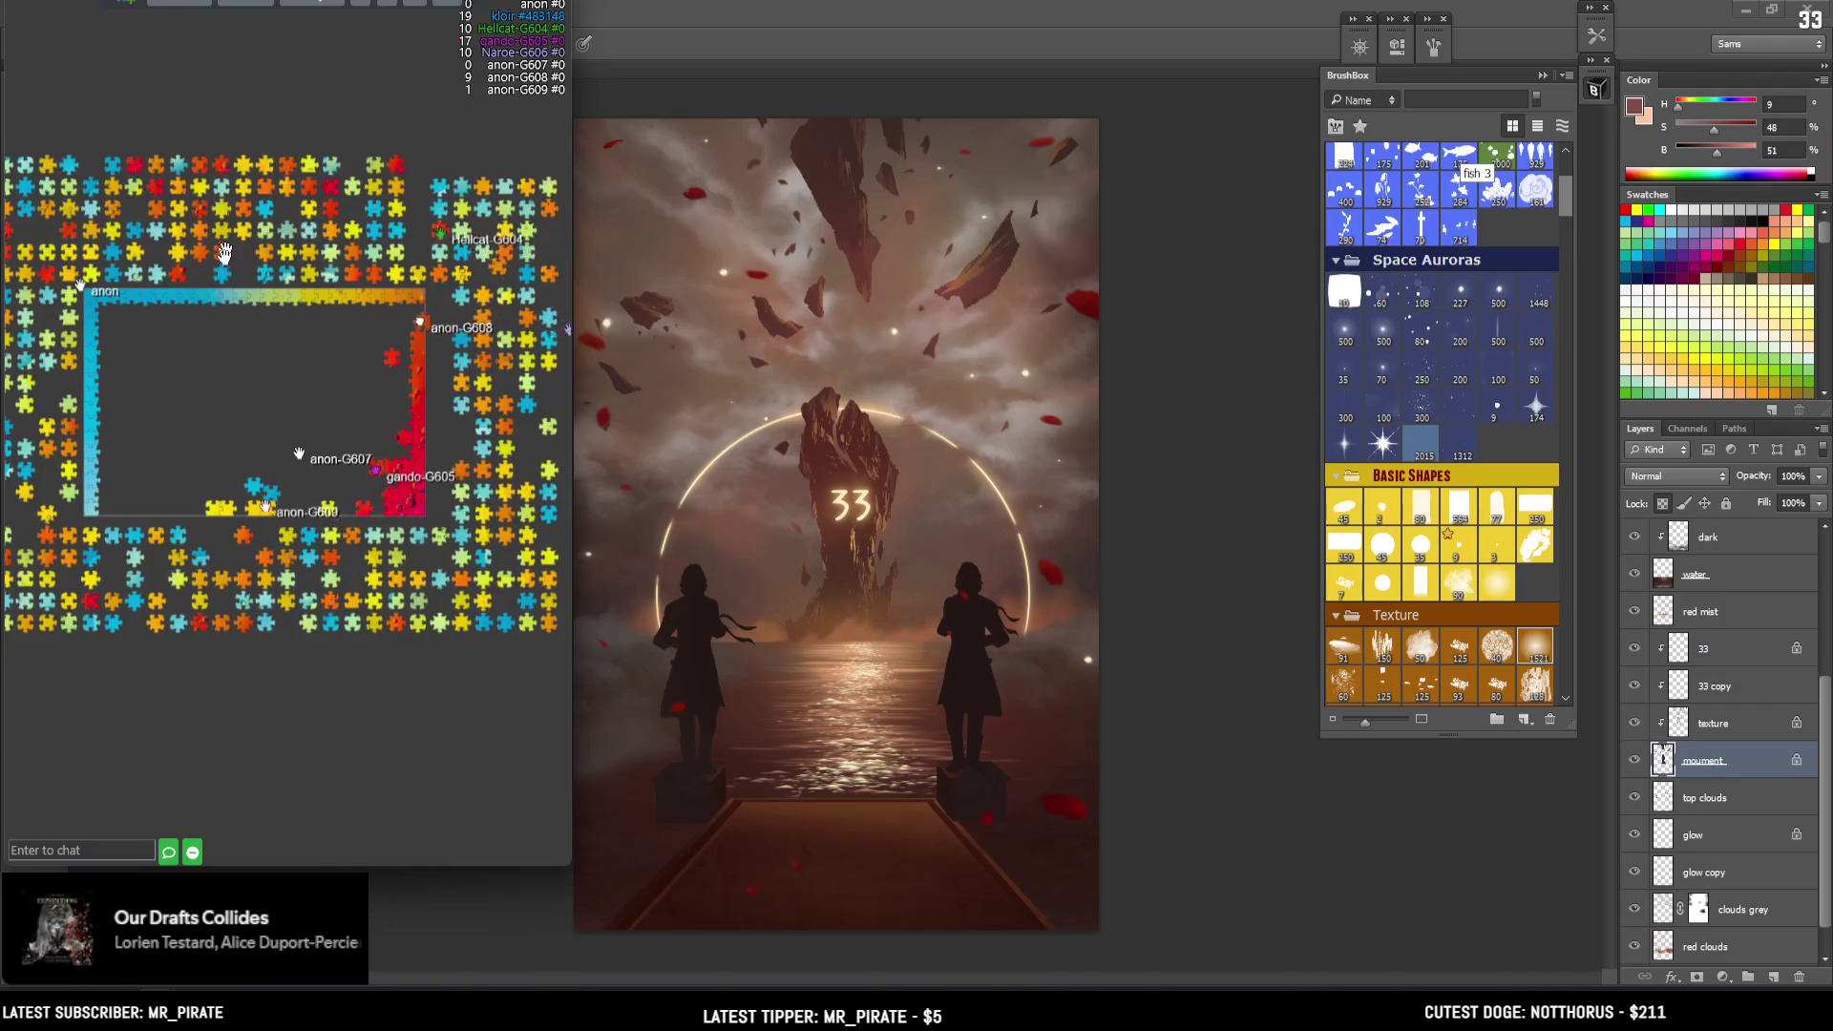
scroll(311, 326, "up", 3)
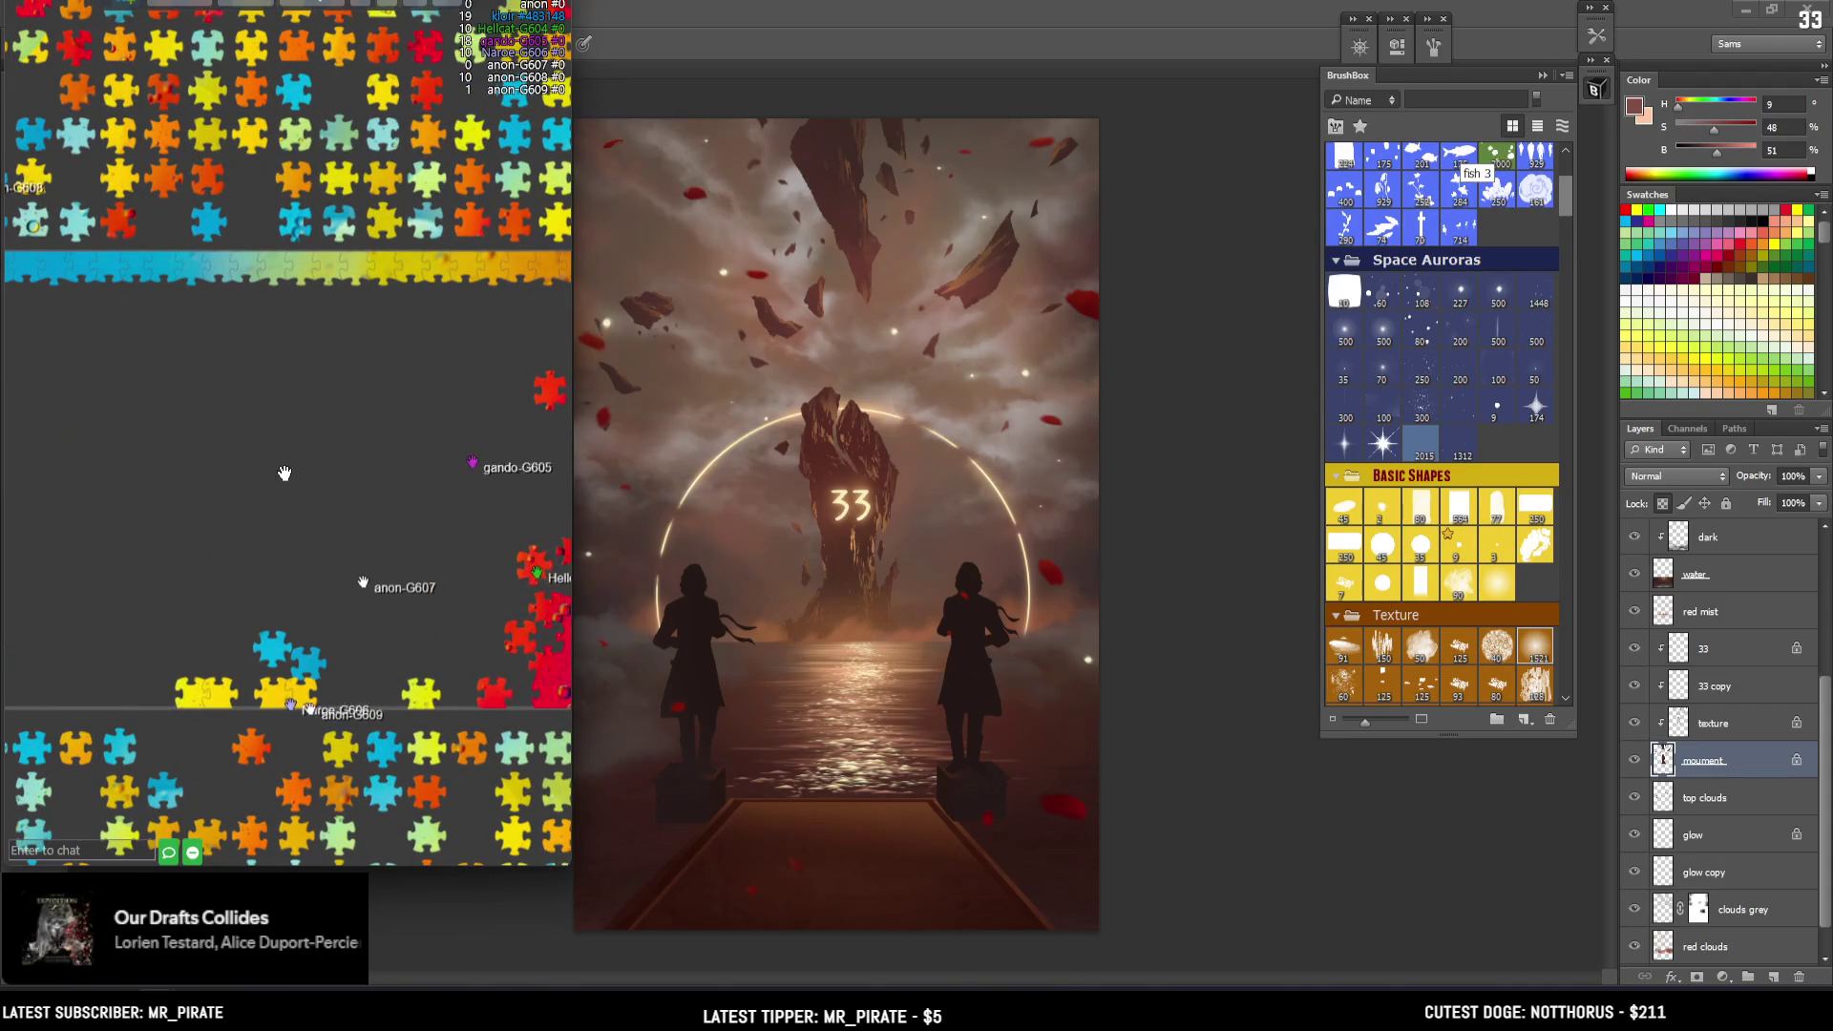
scroll(298, 451, "down", 1)
scroll(73, 223, "up", 1)
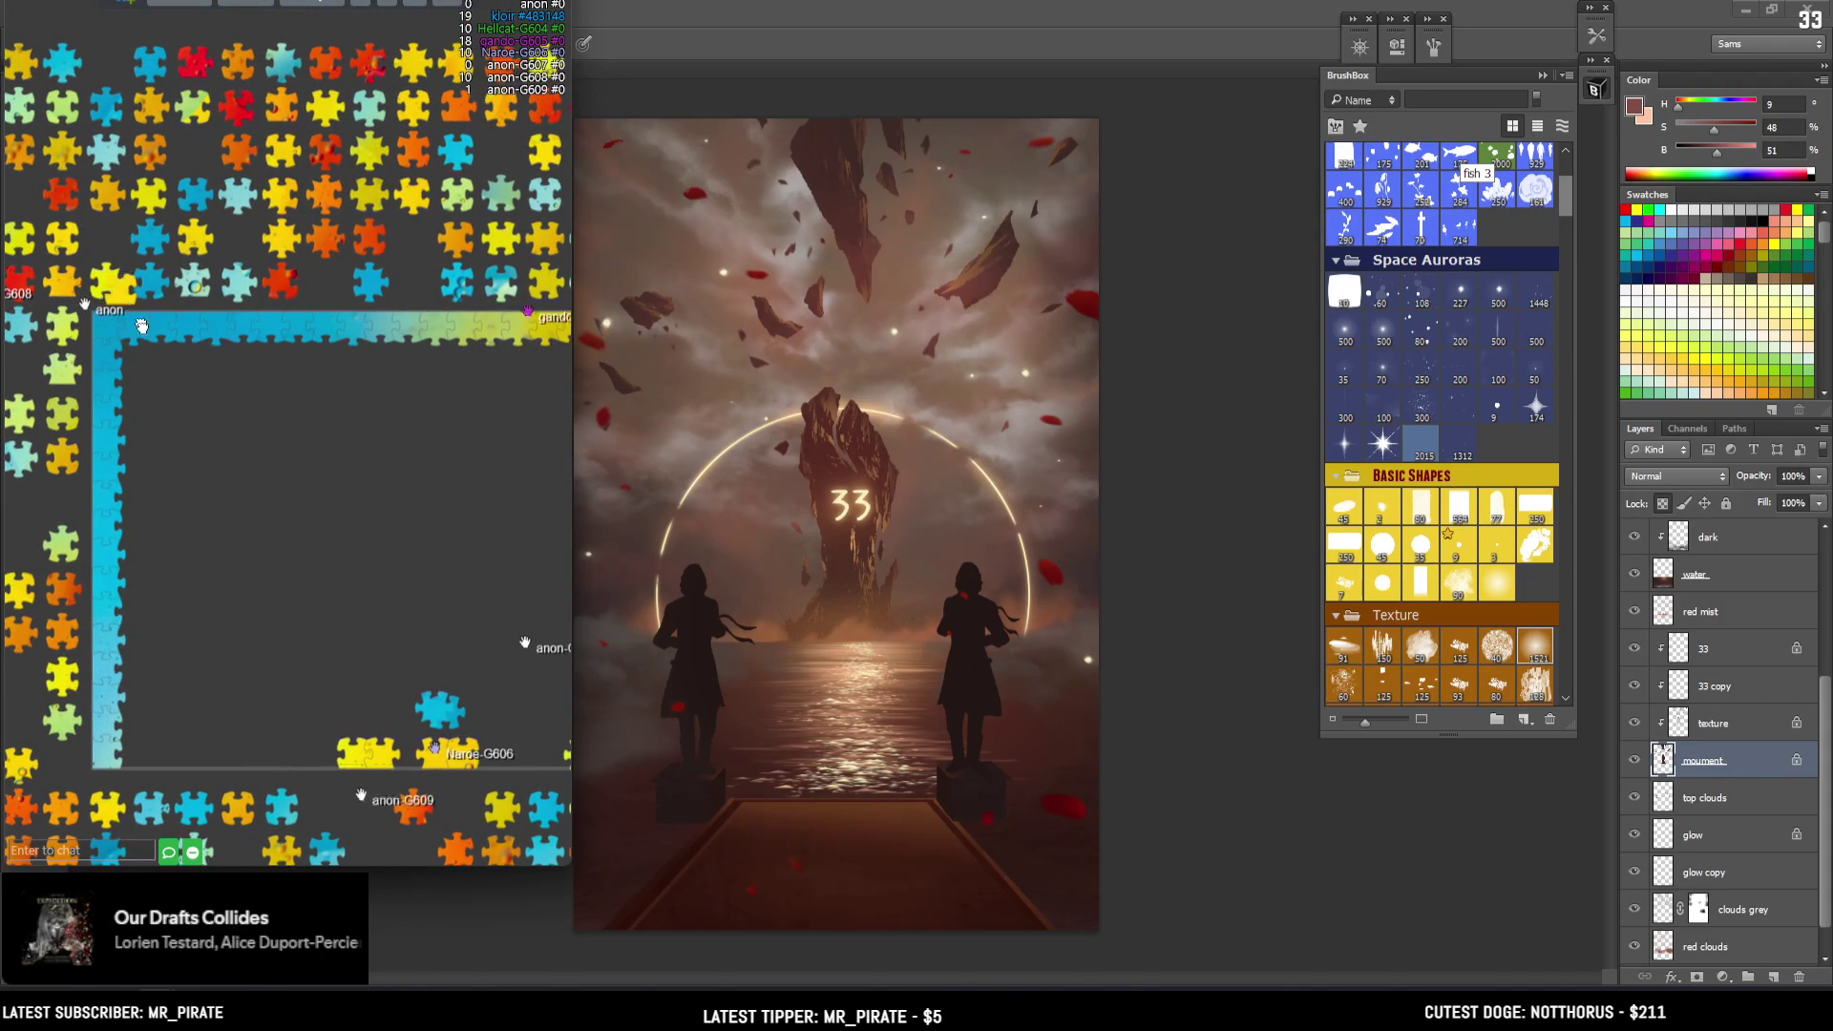
Drop an orange piece at the red bottom corner along the board's bottom edge
left_click_drag(373, 626, 397, 561)
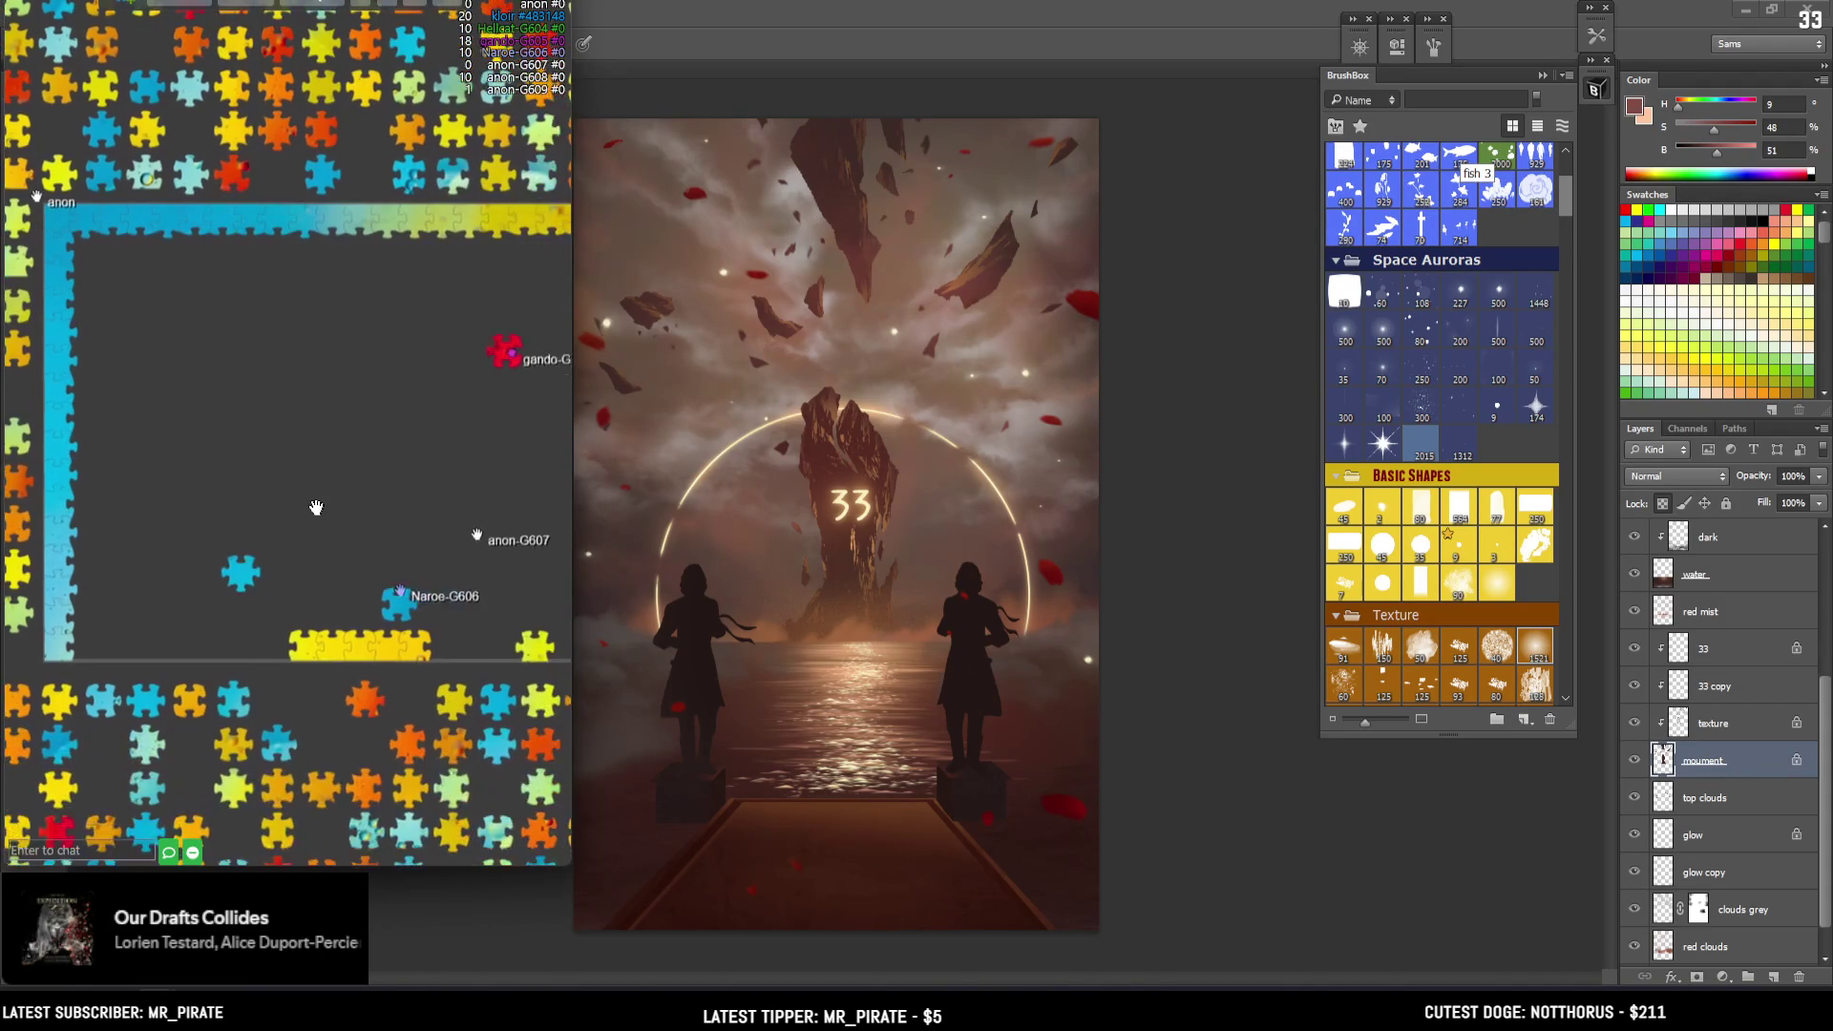
scroll(241, 392, "down", 3)
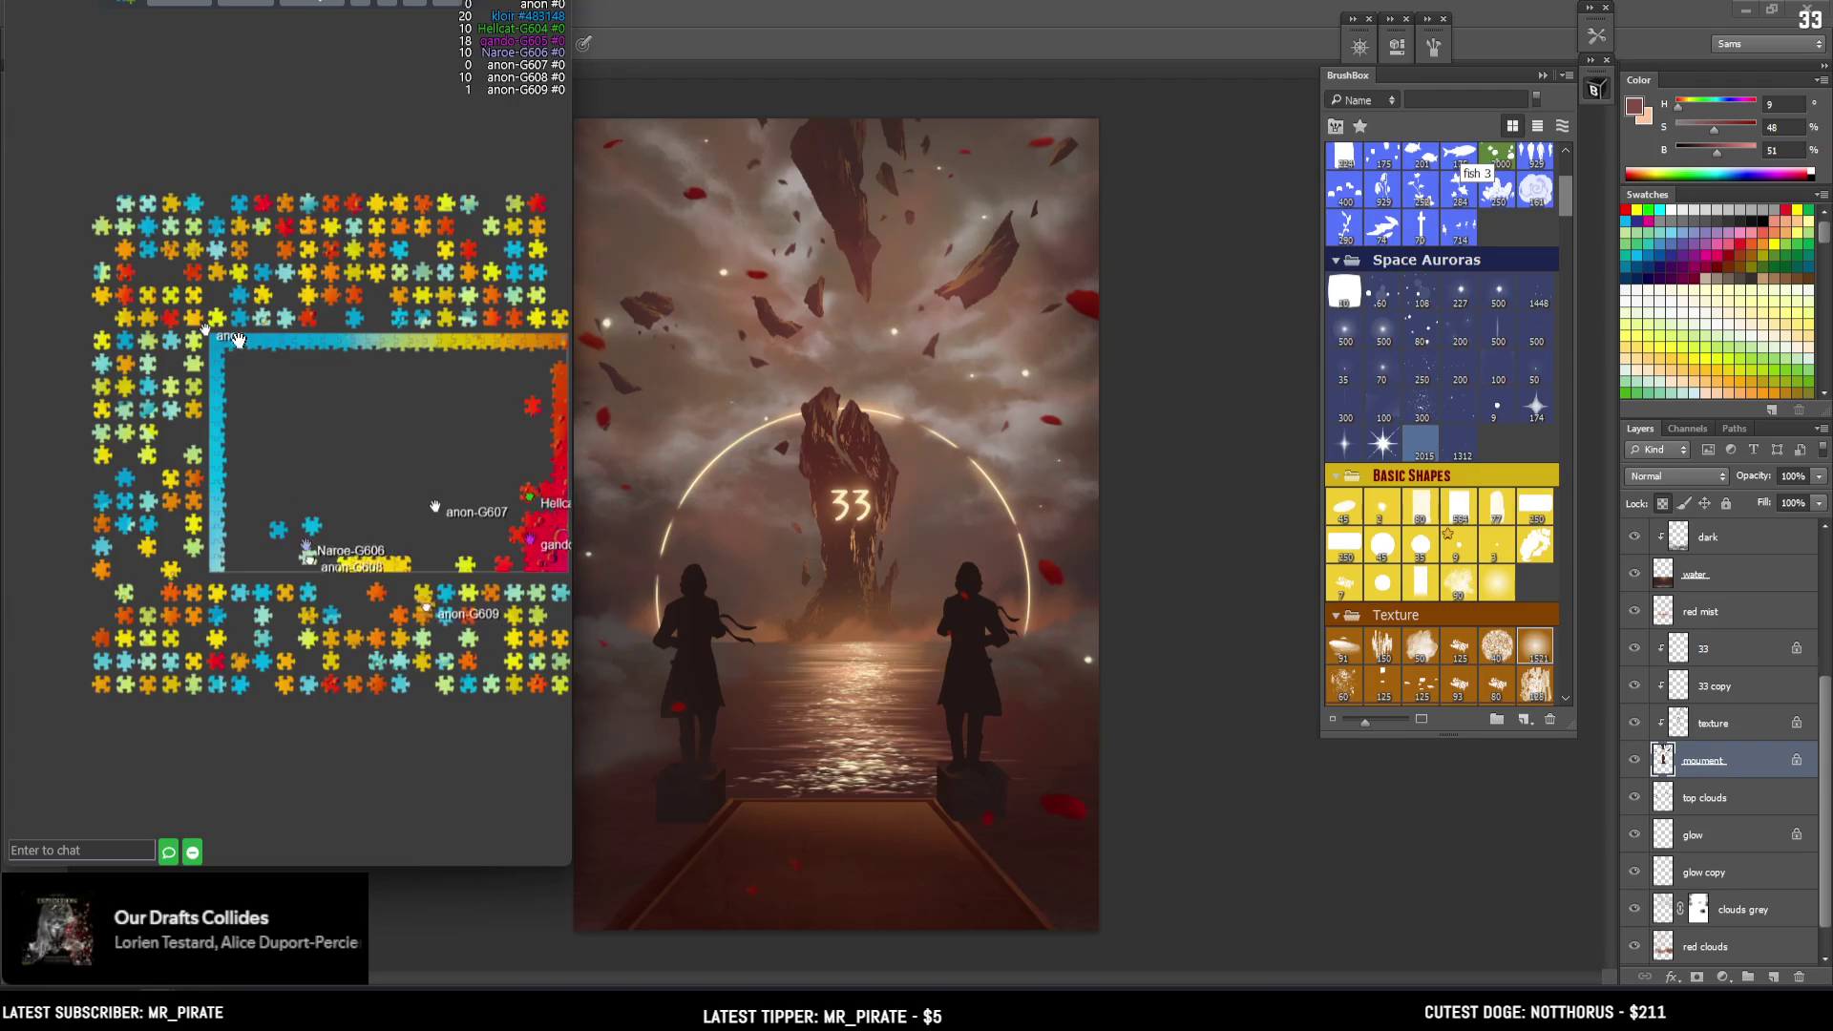
scroll(246, 693, "up", 3)
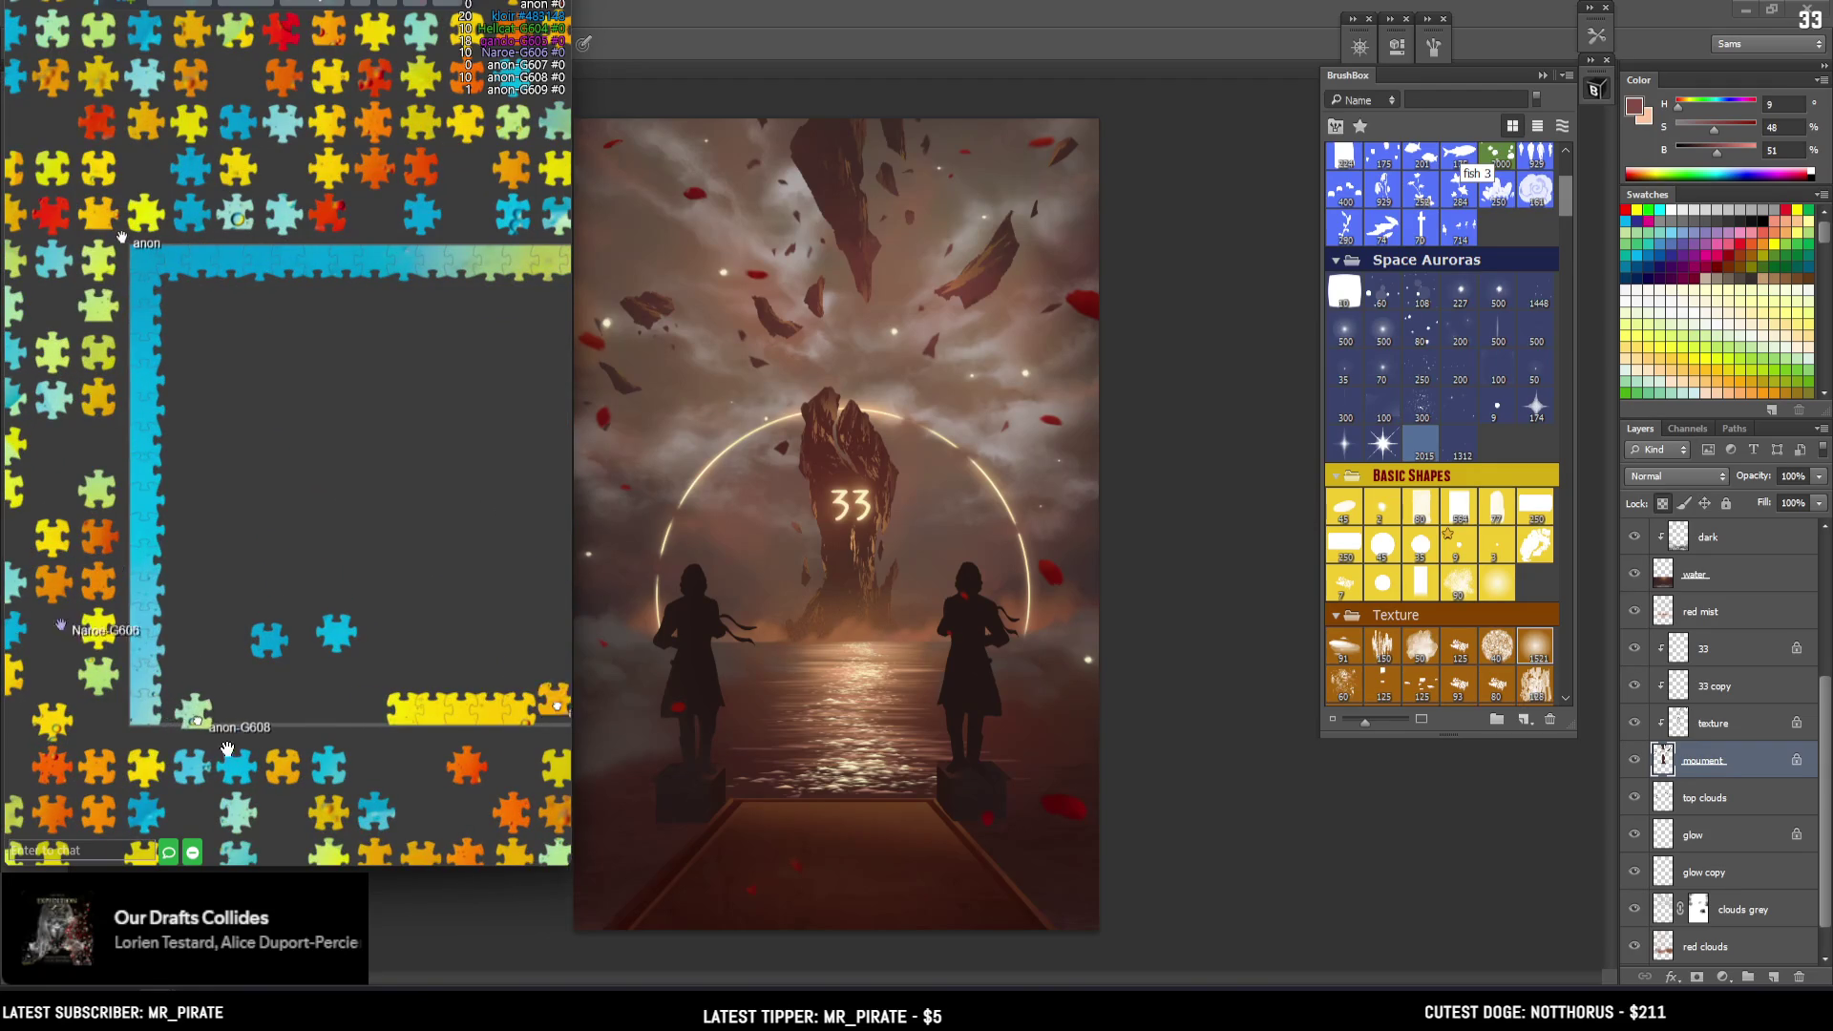
left_click_drag(320, 485, 298, 532)
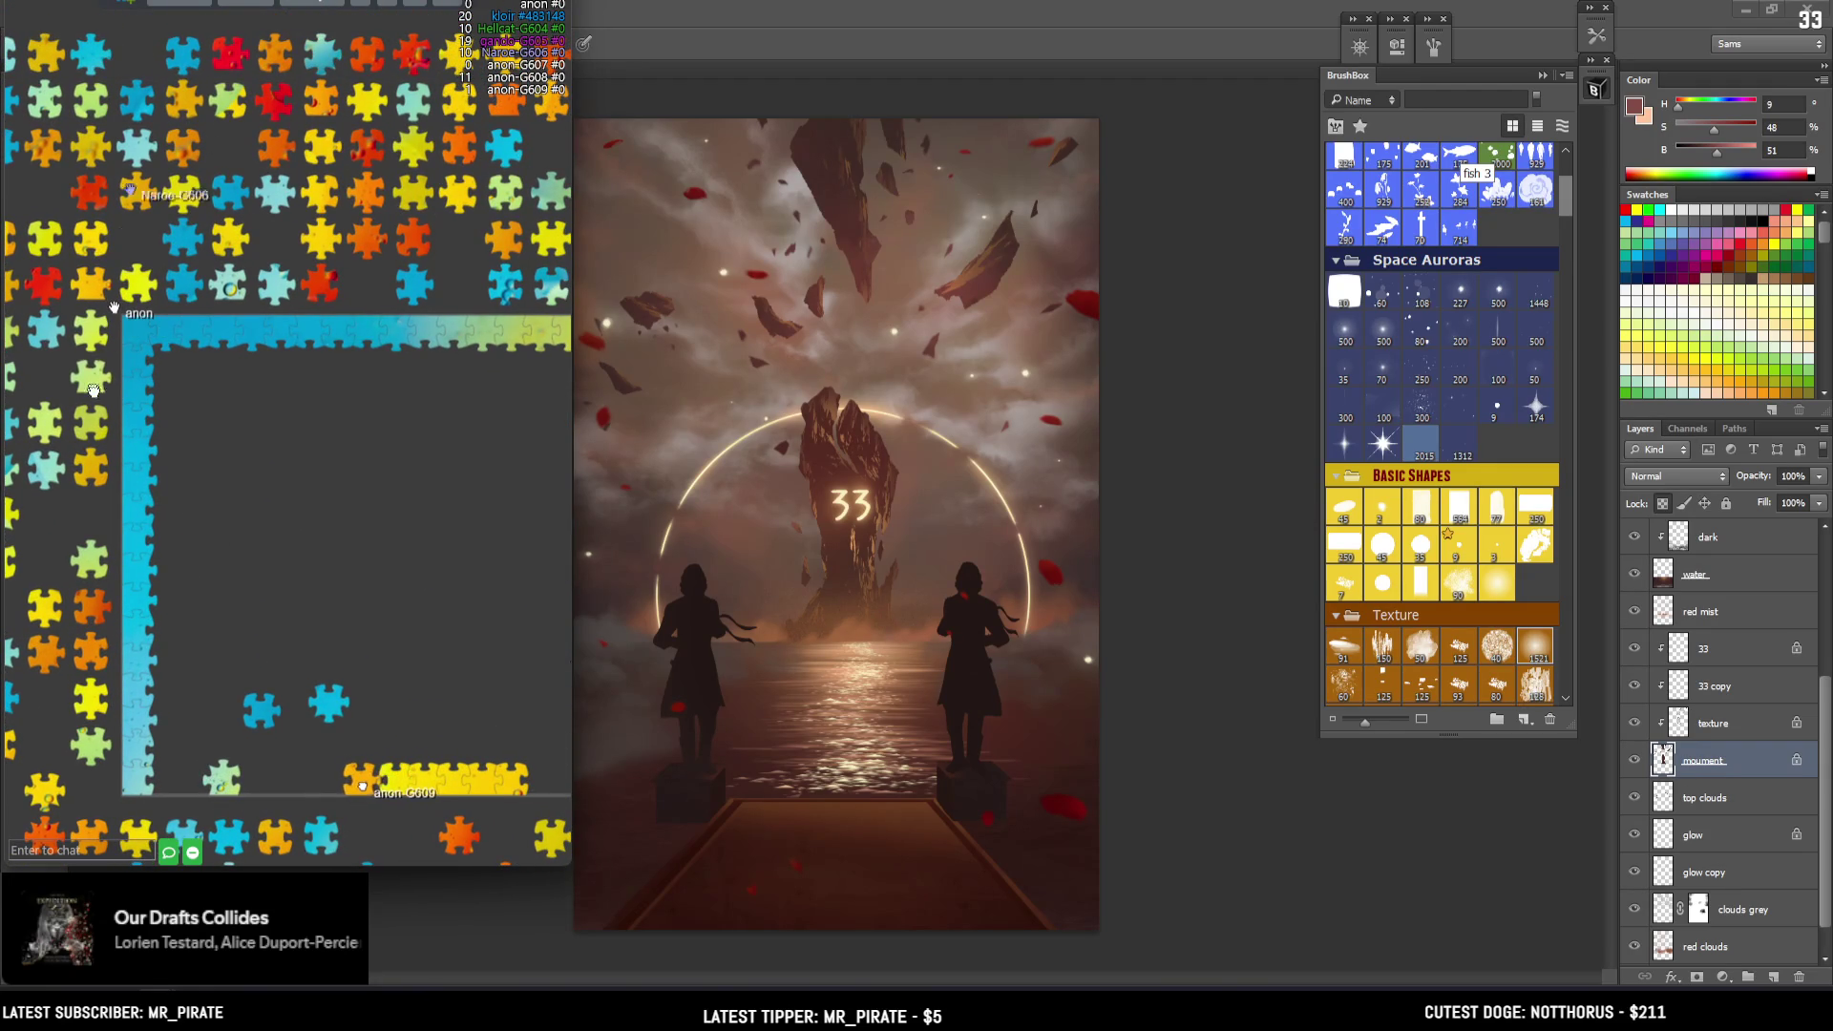
left_click_drag(247, 792, 405, 195)
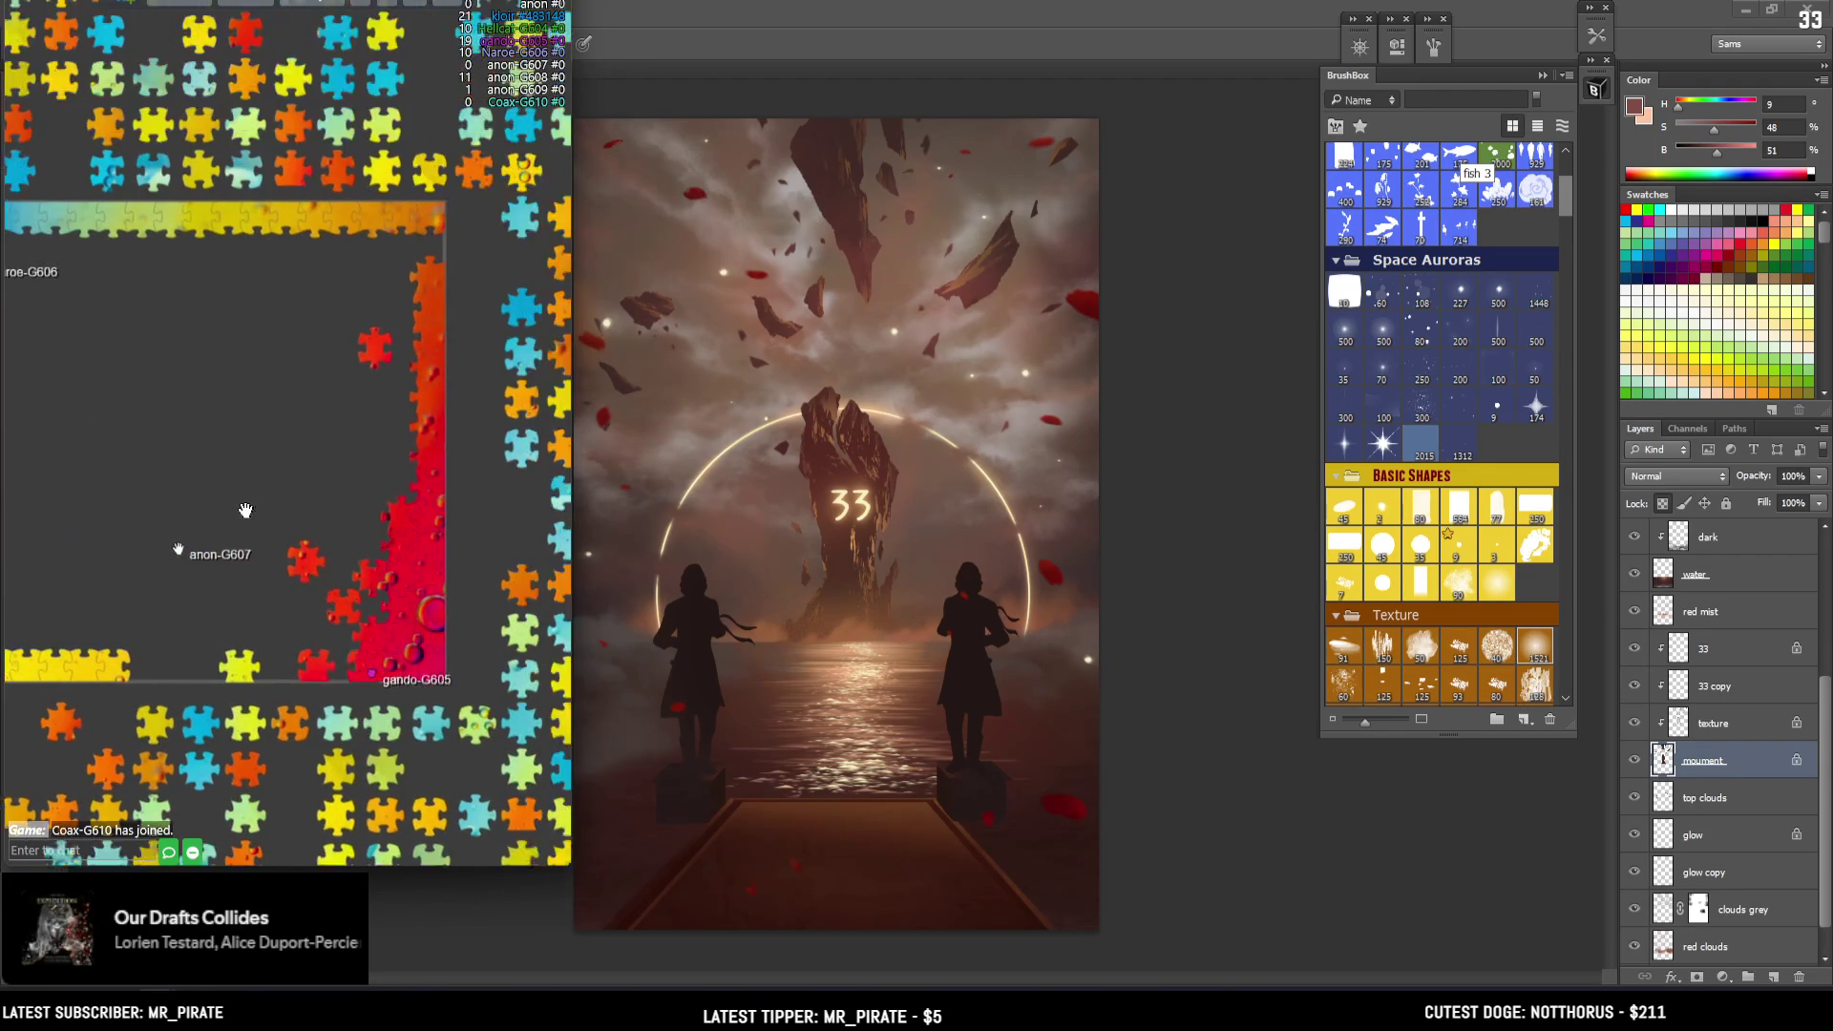
left_click_drag(284, 194, 276, 678)
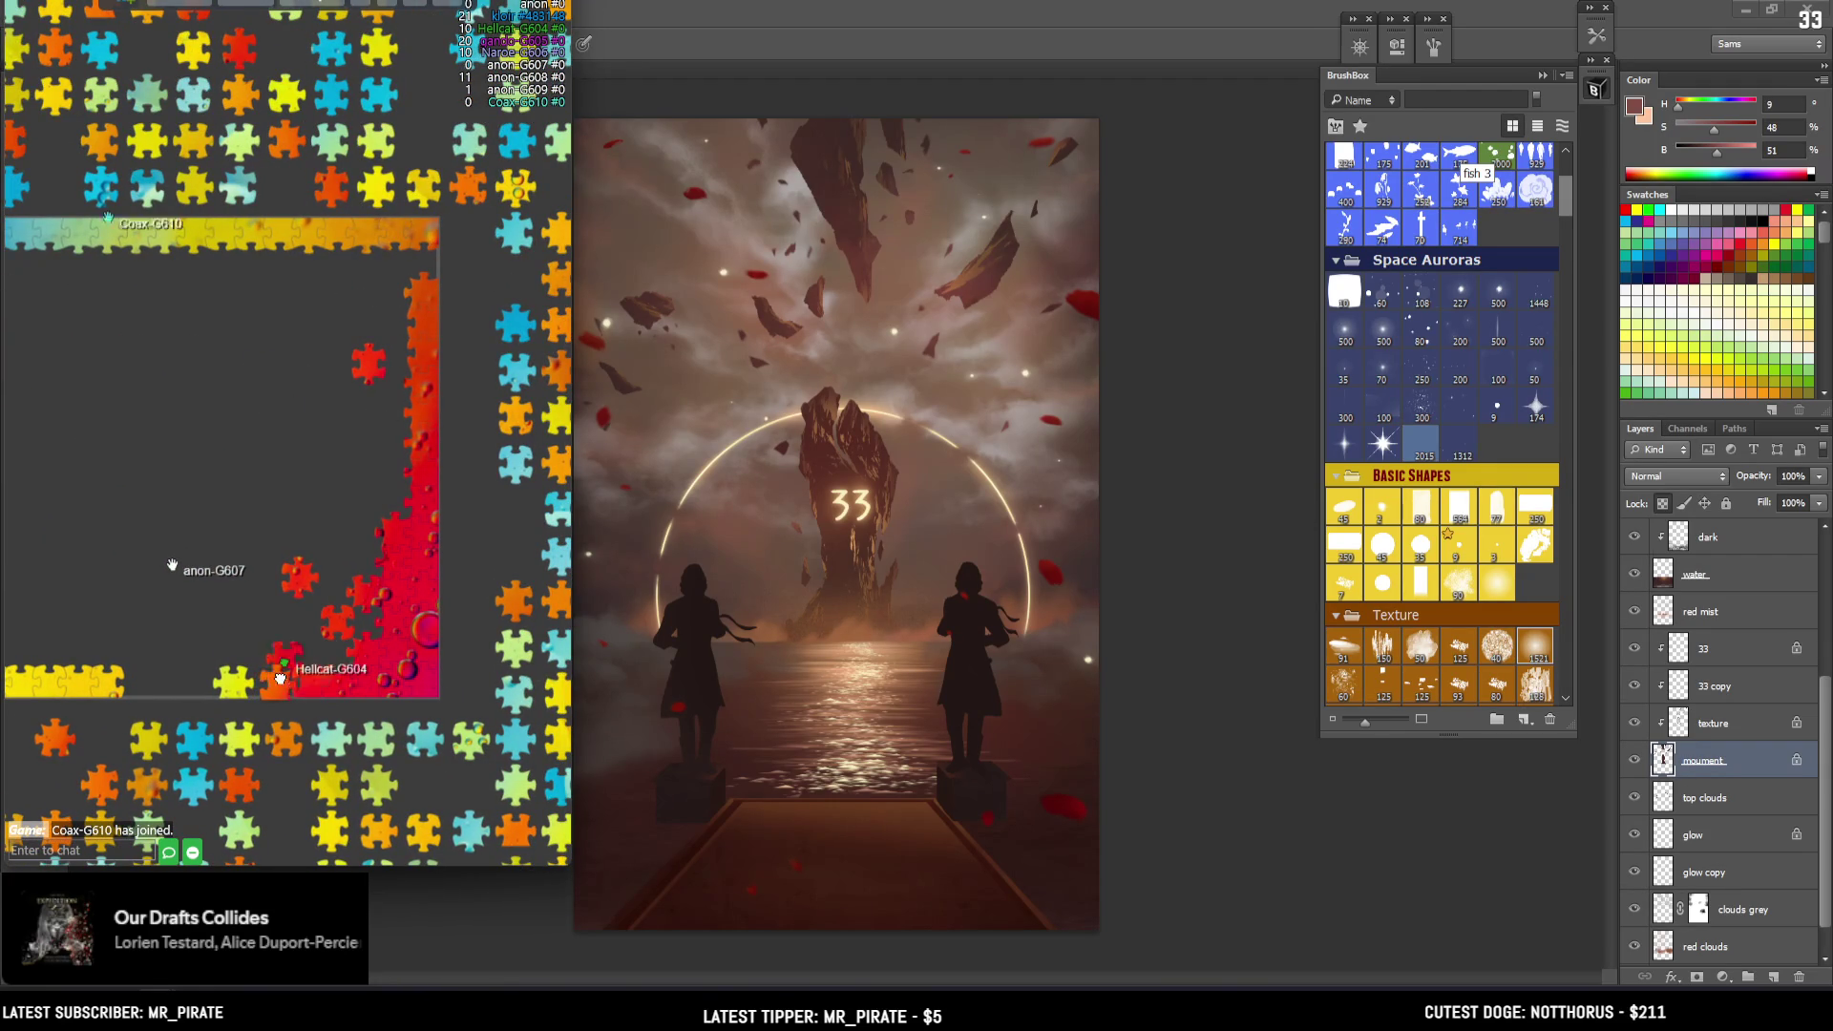
left_click_drag(439, 289, 506, 565)
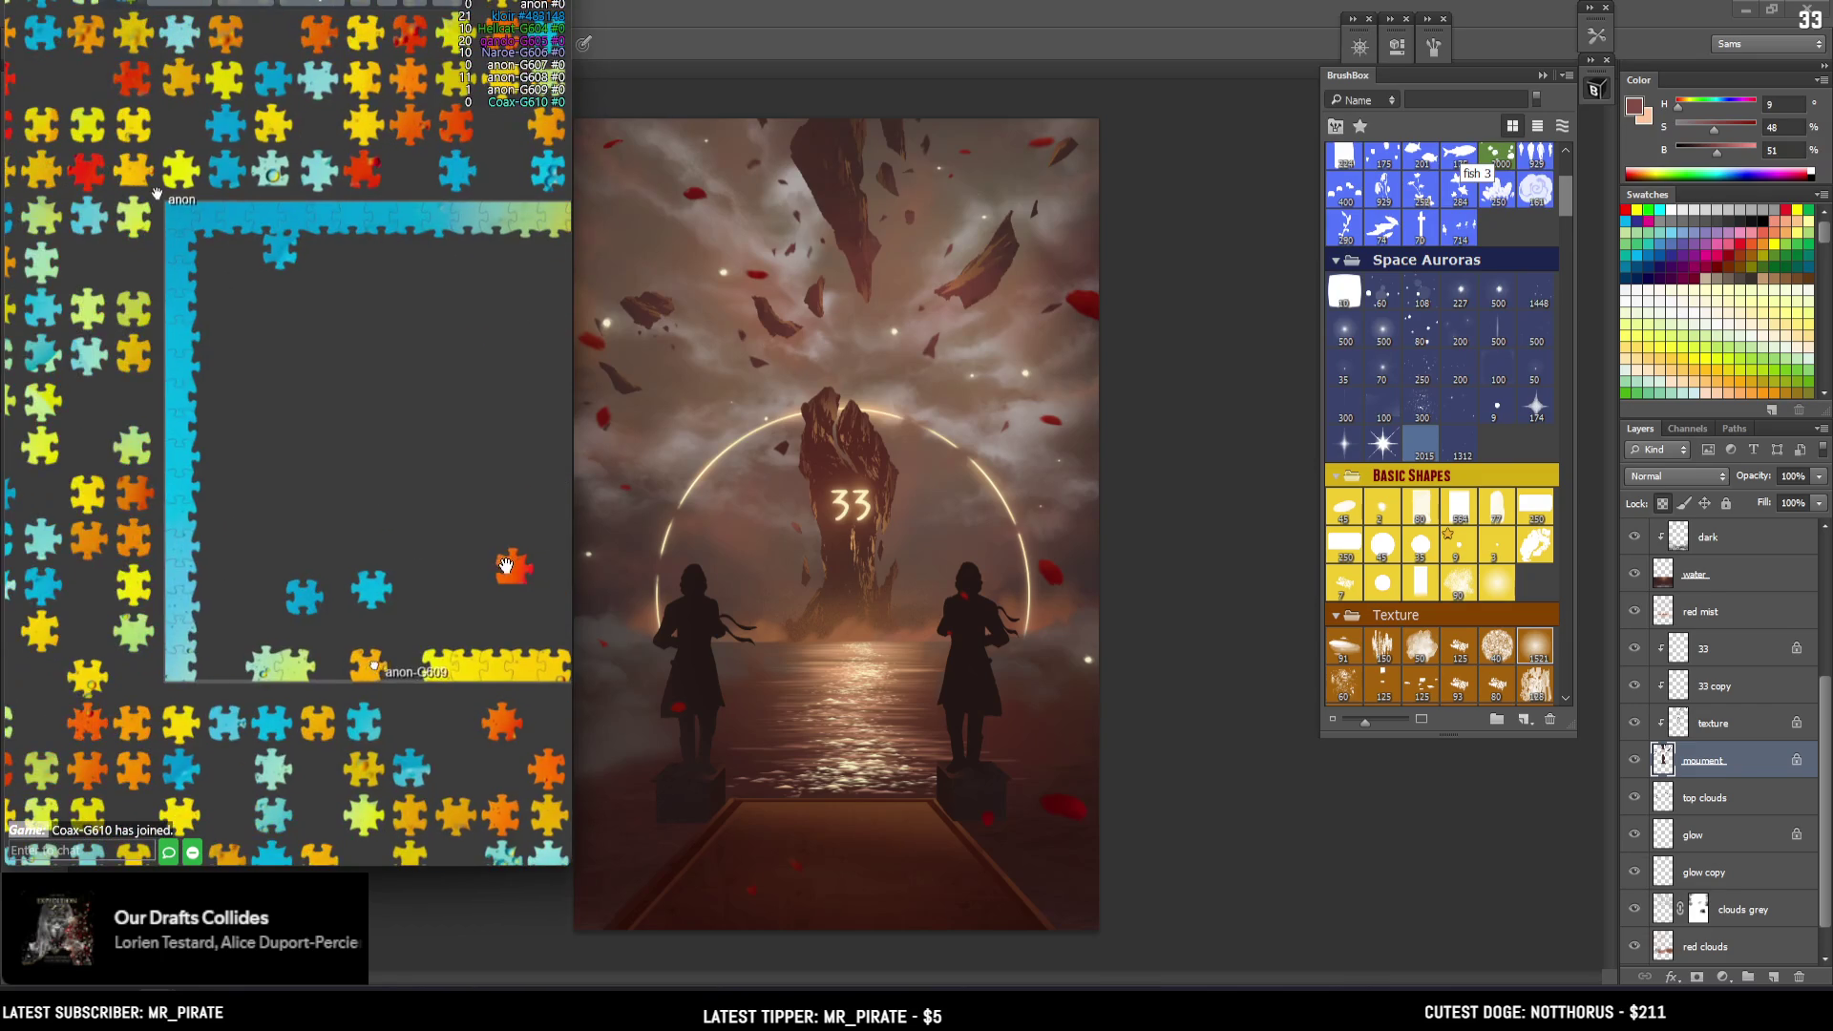
mouse_move(413, 528)
left_mouse_down()
mouse_move(323, 540)
mouse_move(351, 541)
left_mouse_up()
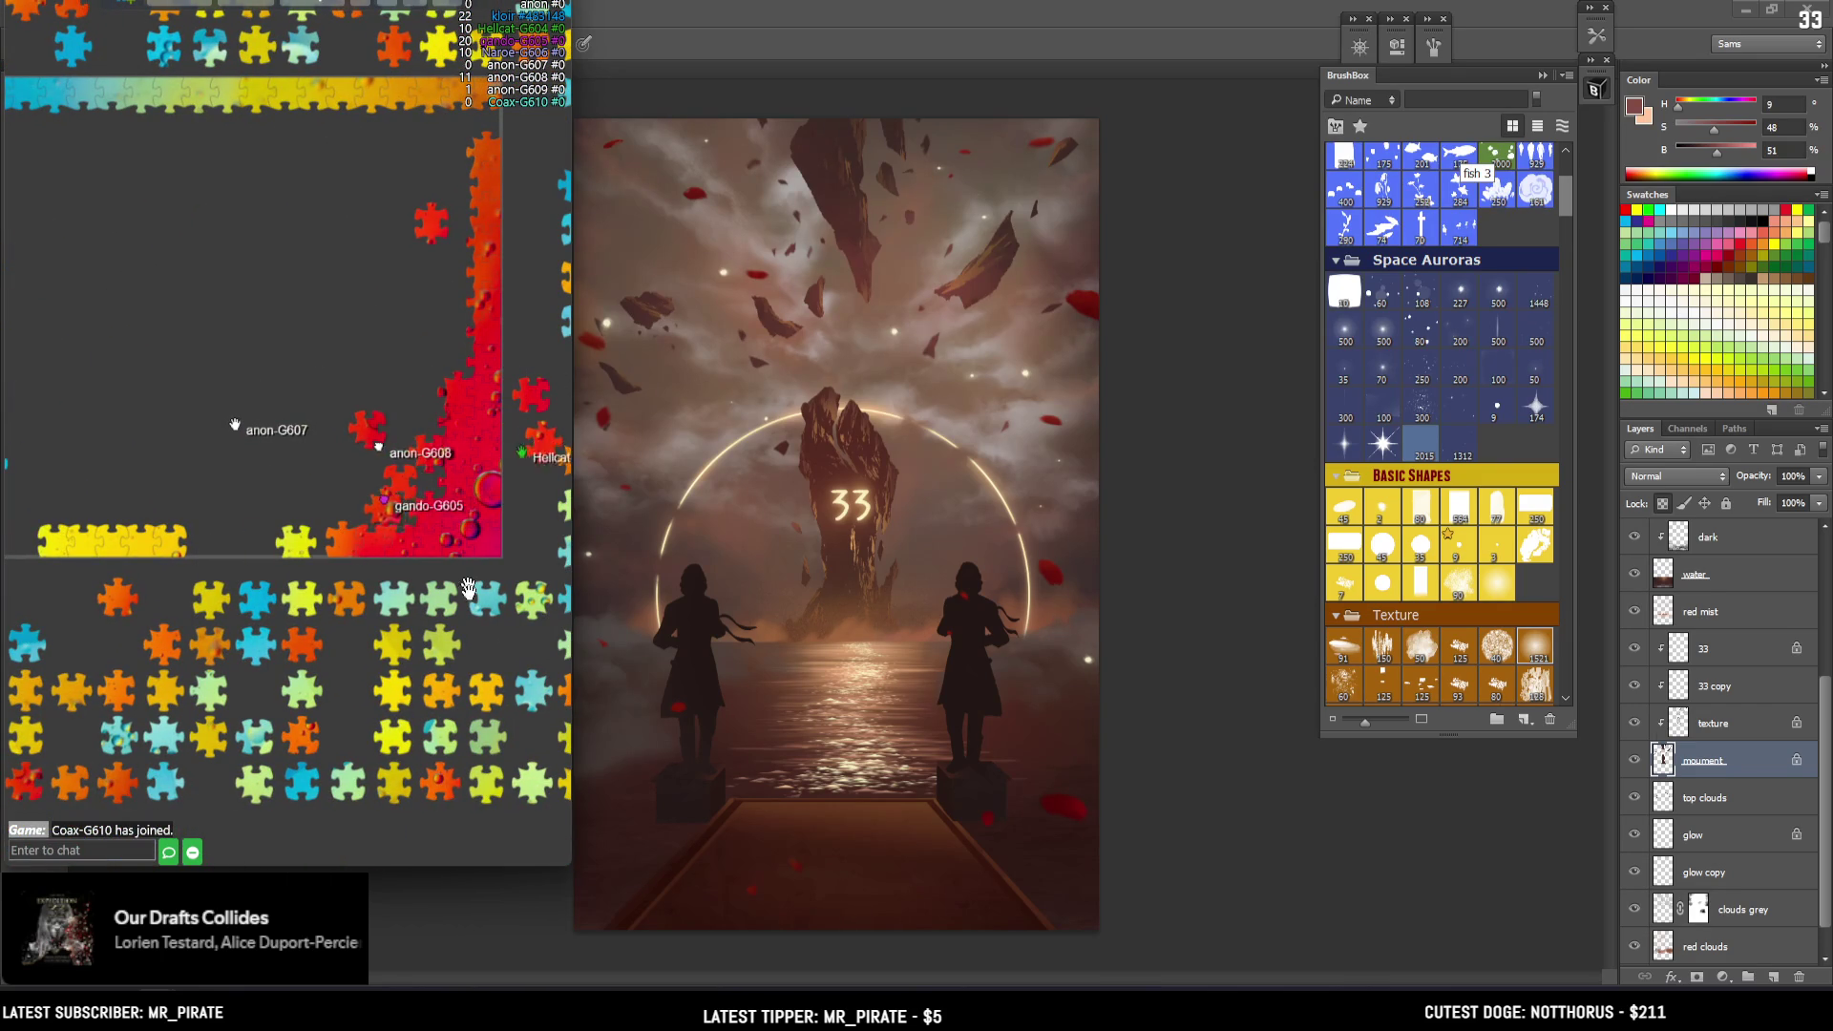
Survey the red corner strip, blue-yellow top border and the board's lower part
left_click_drag(480, 666, 317, 765)
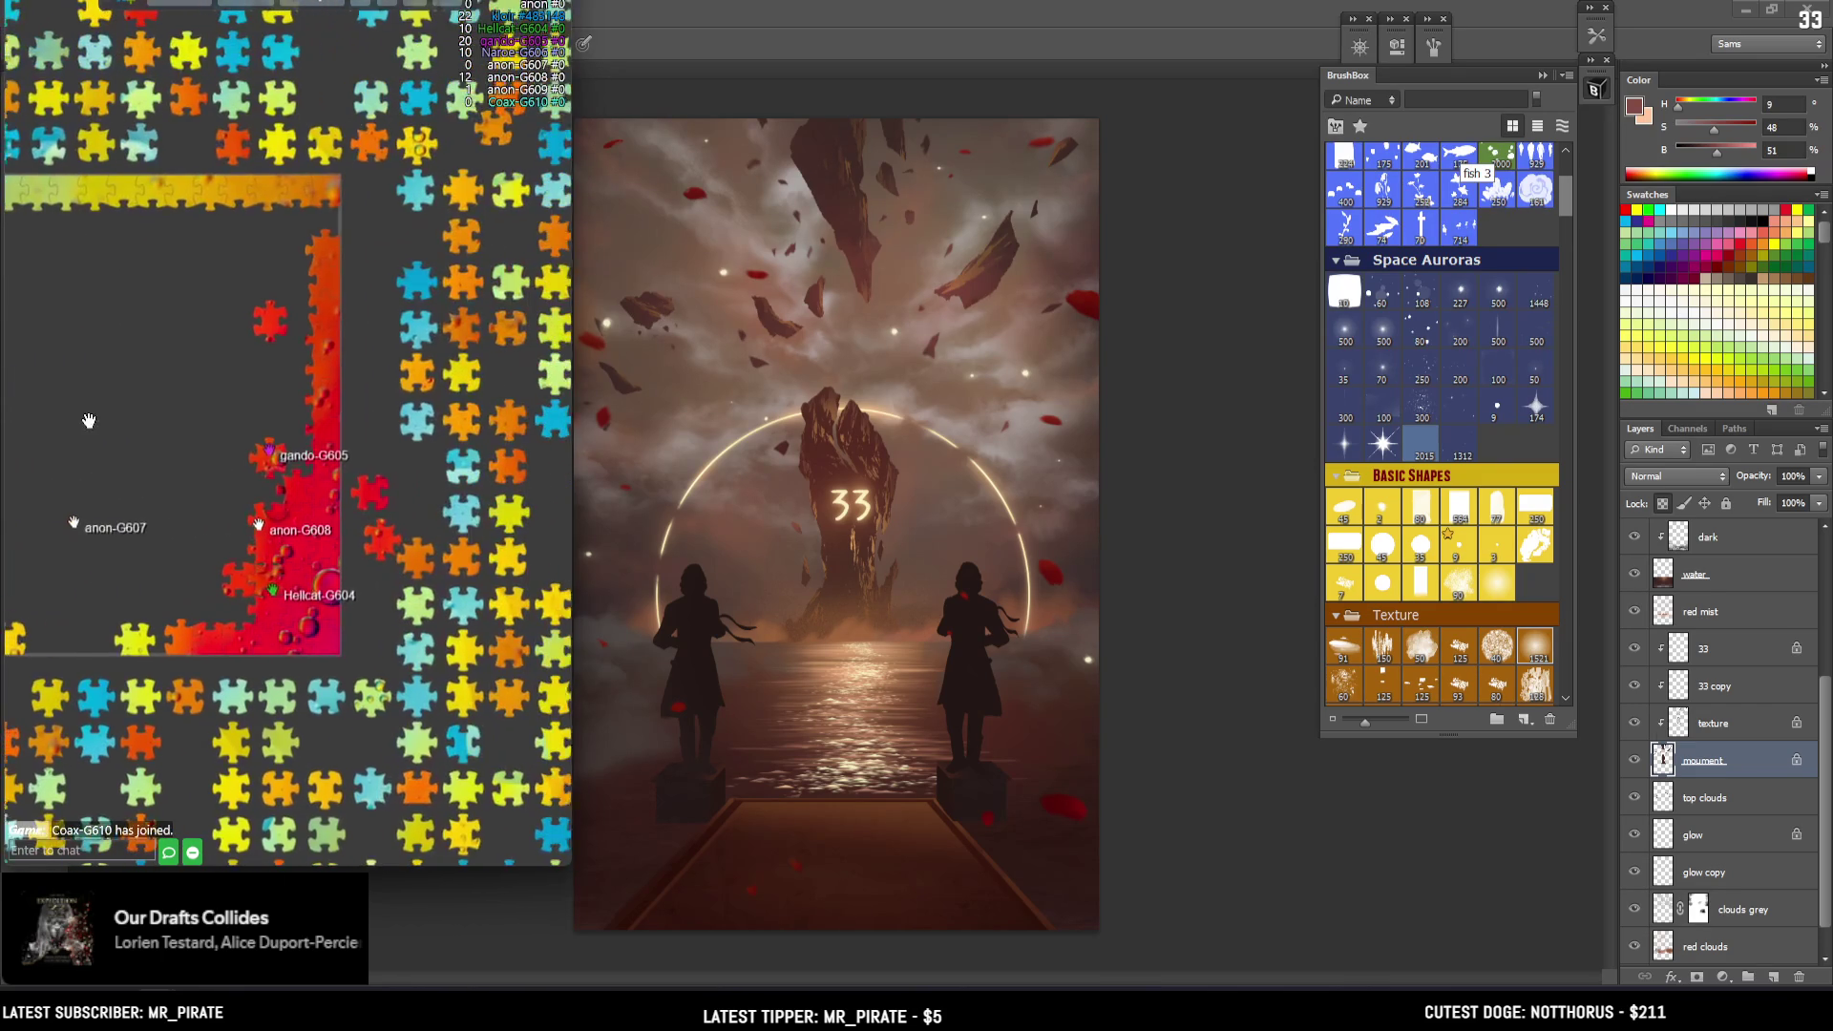
scroll(471, 172, "down", 3)
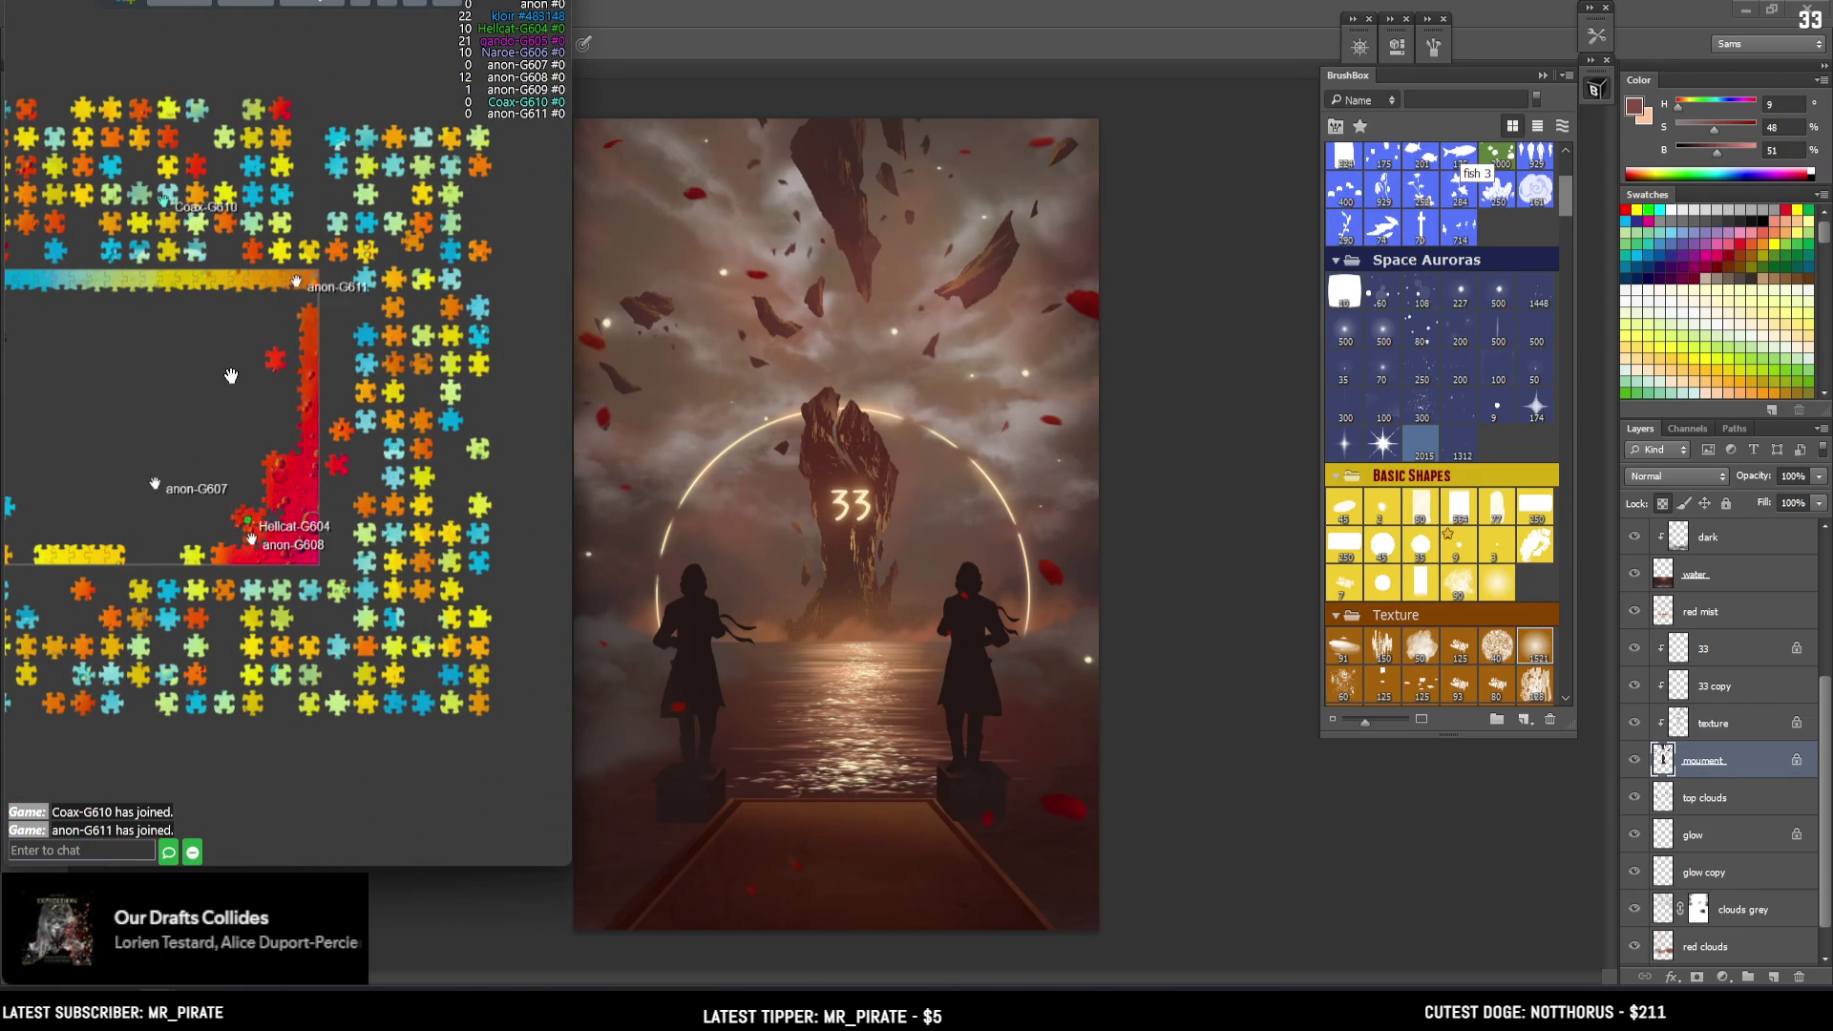
left_click_drag(229, 398, 372, 424)
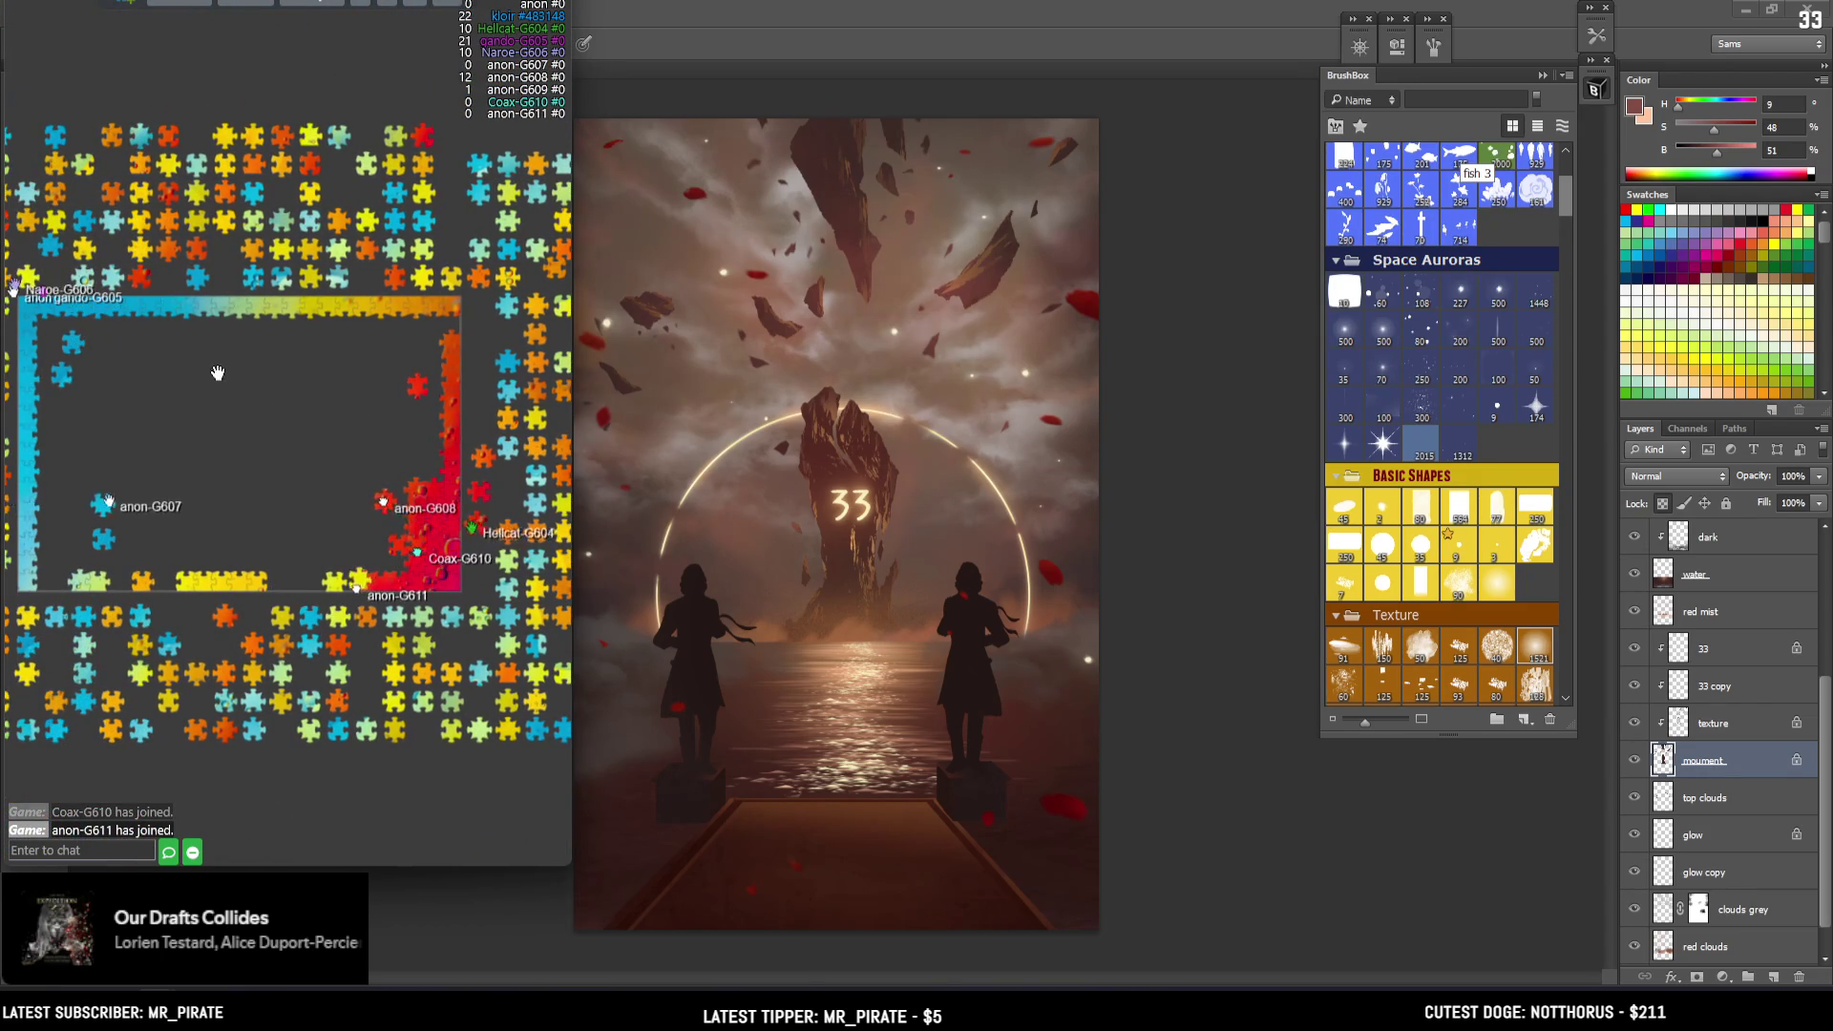
scroll(359, 532, "up", 3)
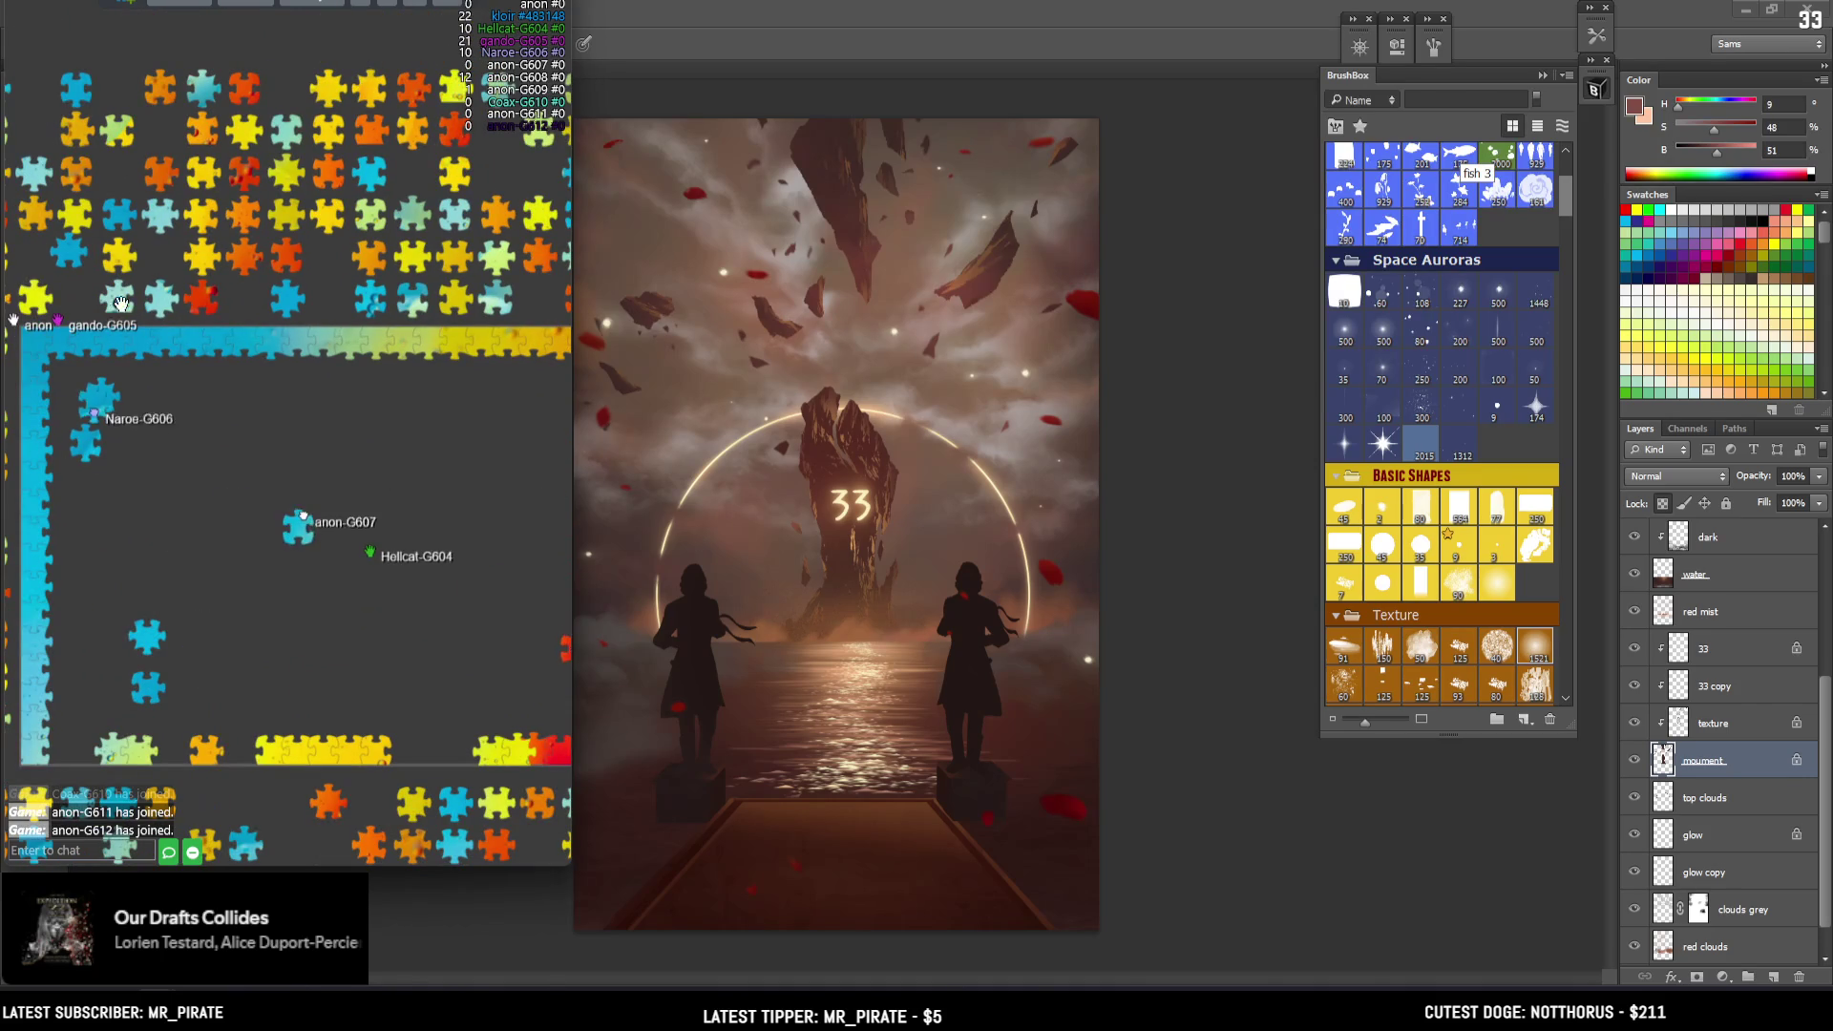
left_click_drag(91, 648, 200, 446)
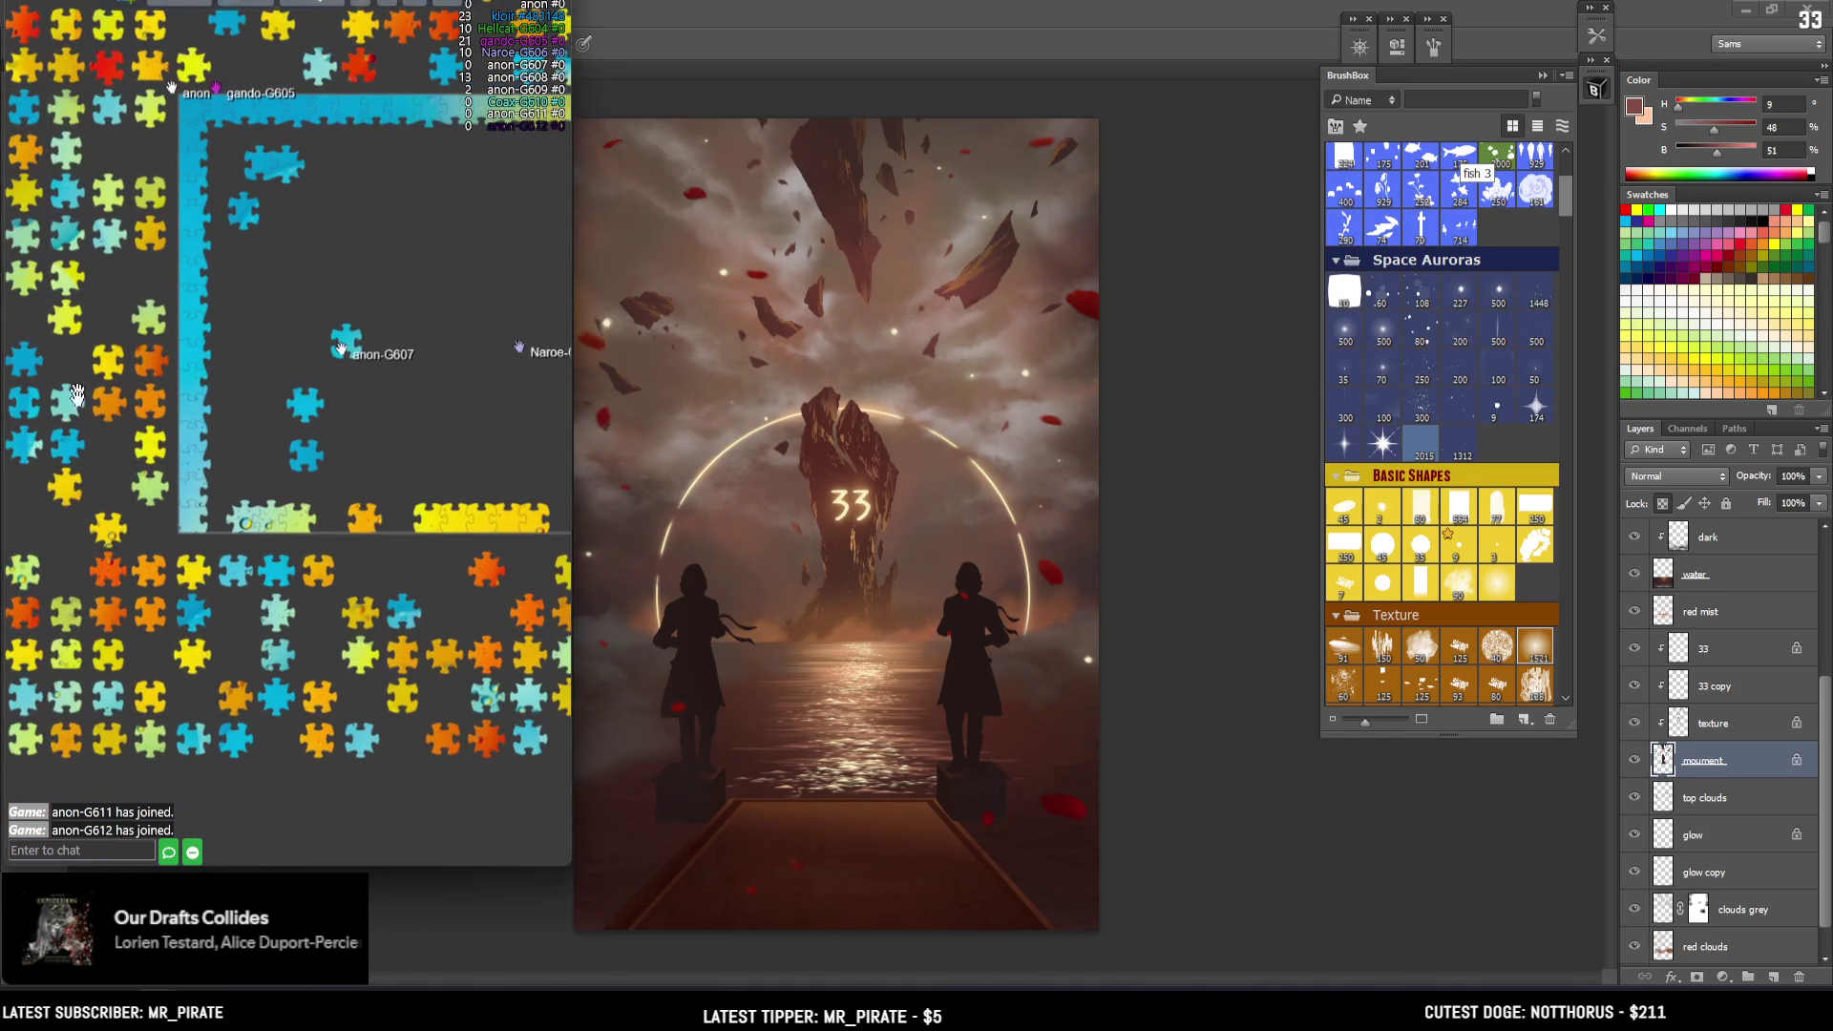
left_click_drag(259, 712, 216, 736)
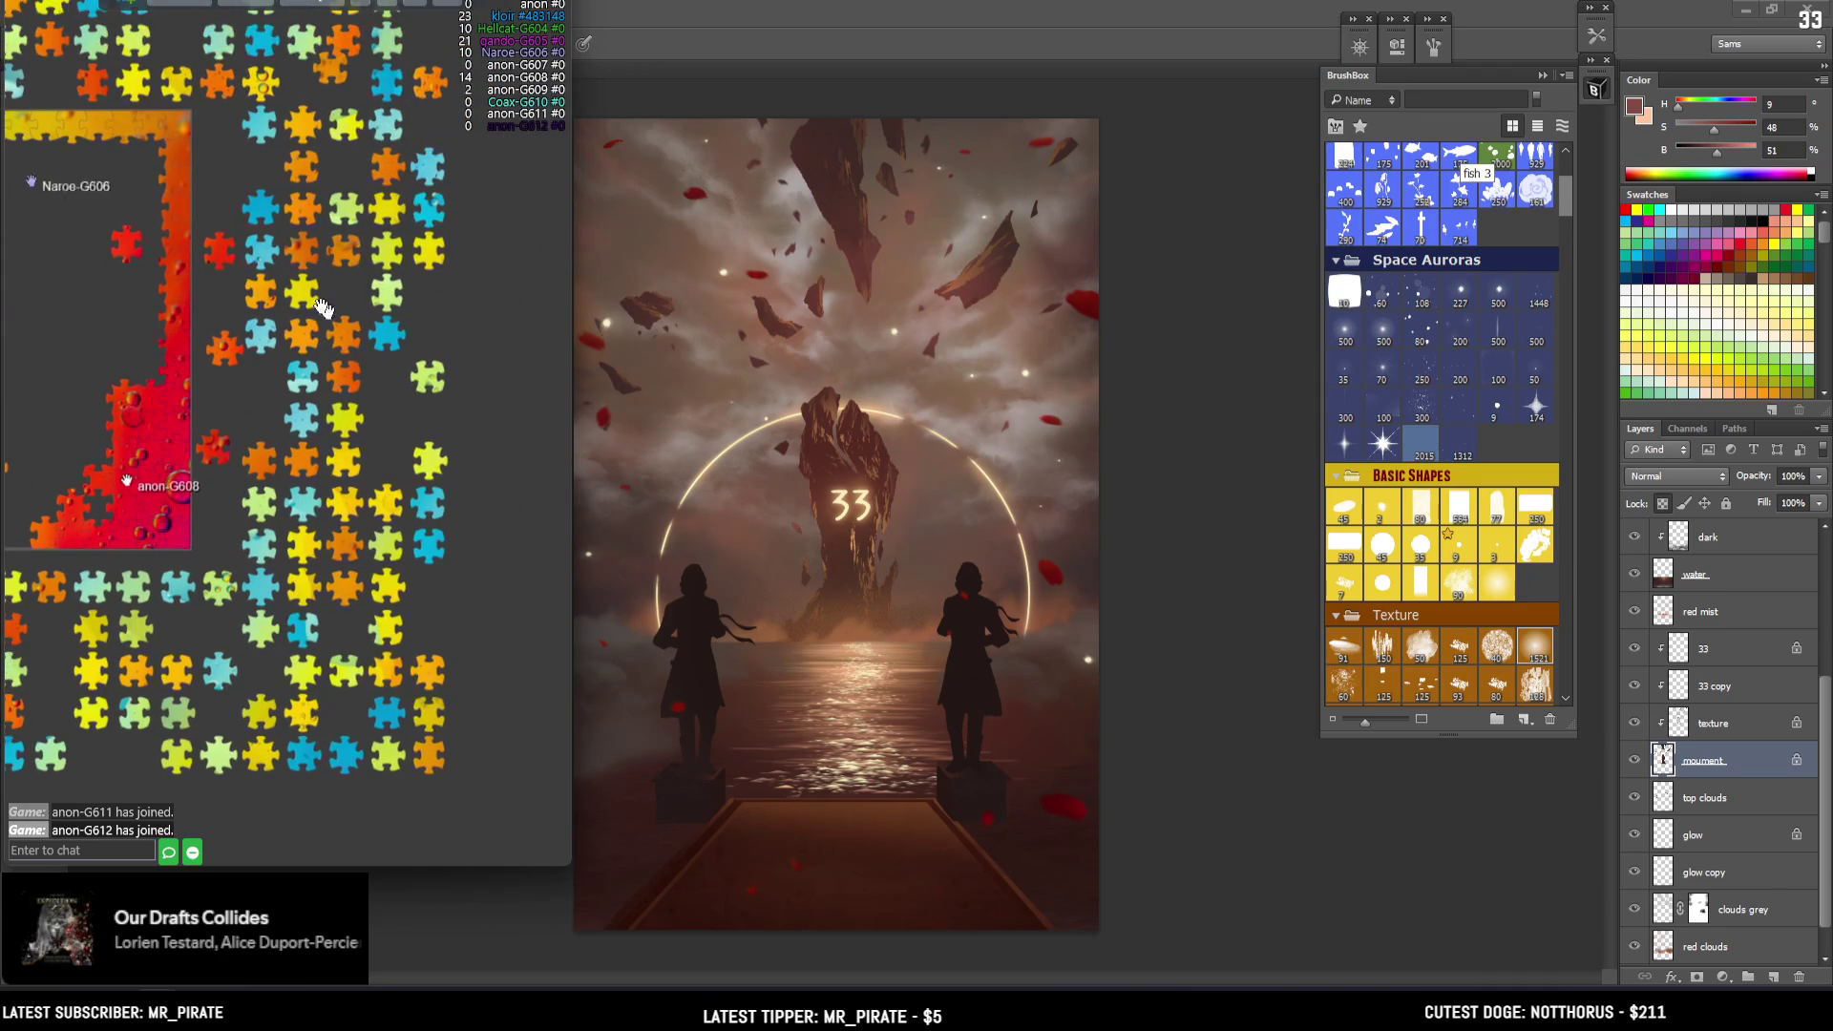
mouse_move(71, 284)
left_mouse_down()
mouse_move(379, 516)
mouse_move(422, 373)
mouse_move(336, 443)
left_mouse_up()
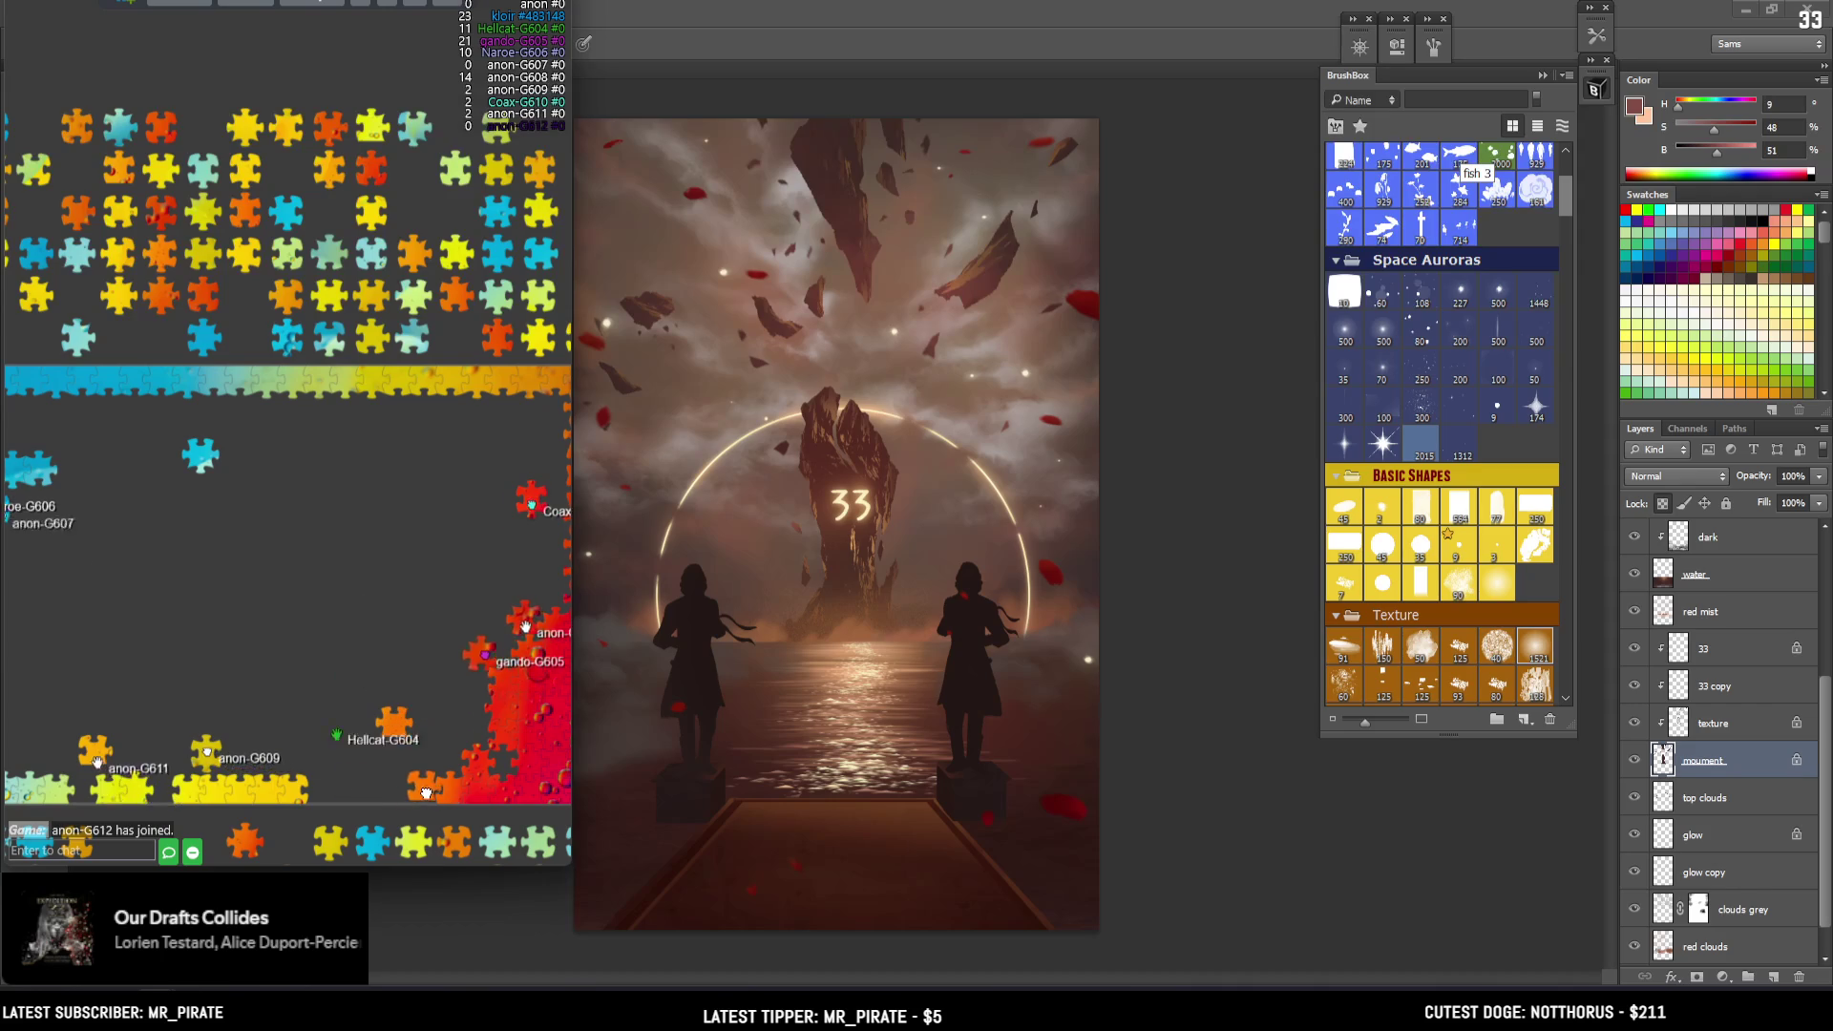
left_click_drag(315, 614, 298, 353)
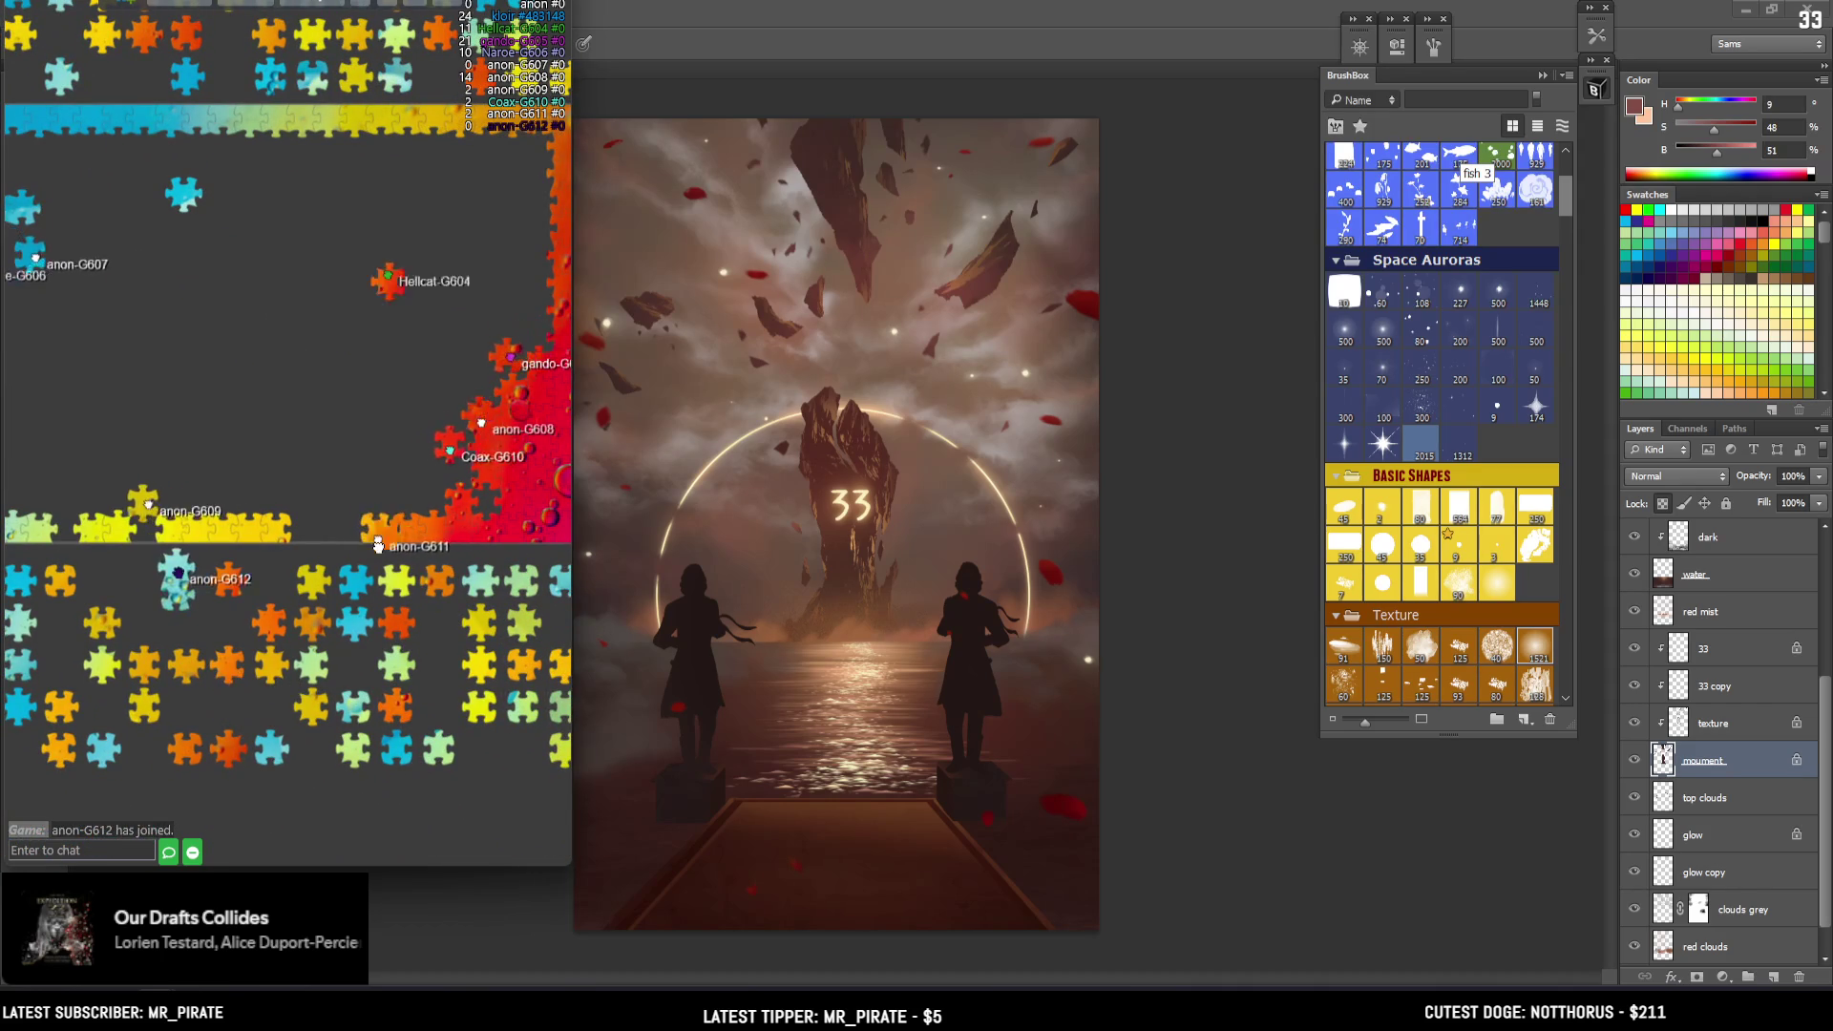
key("Left")
key("Up")
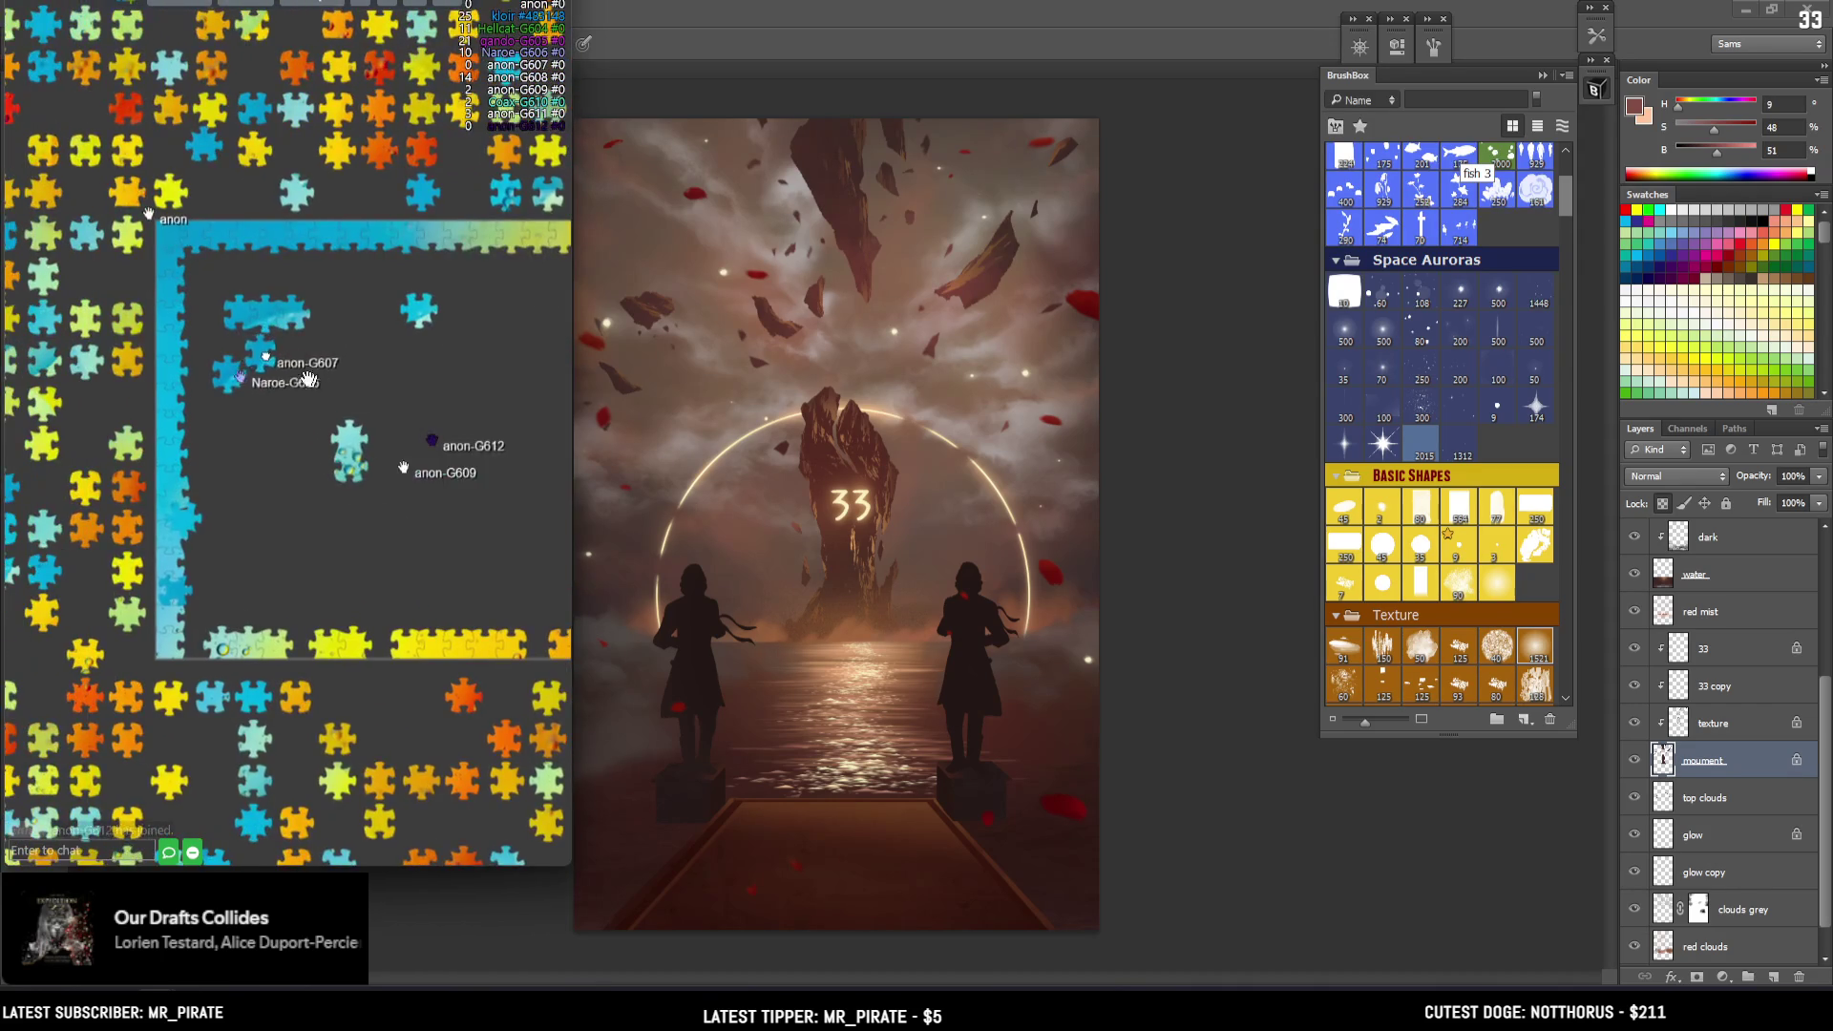
key("Up")
key("Down")
key("Left")
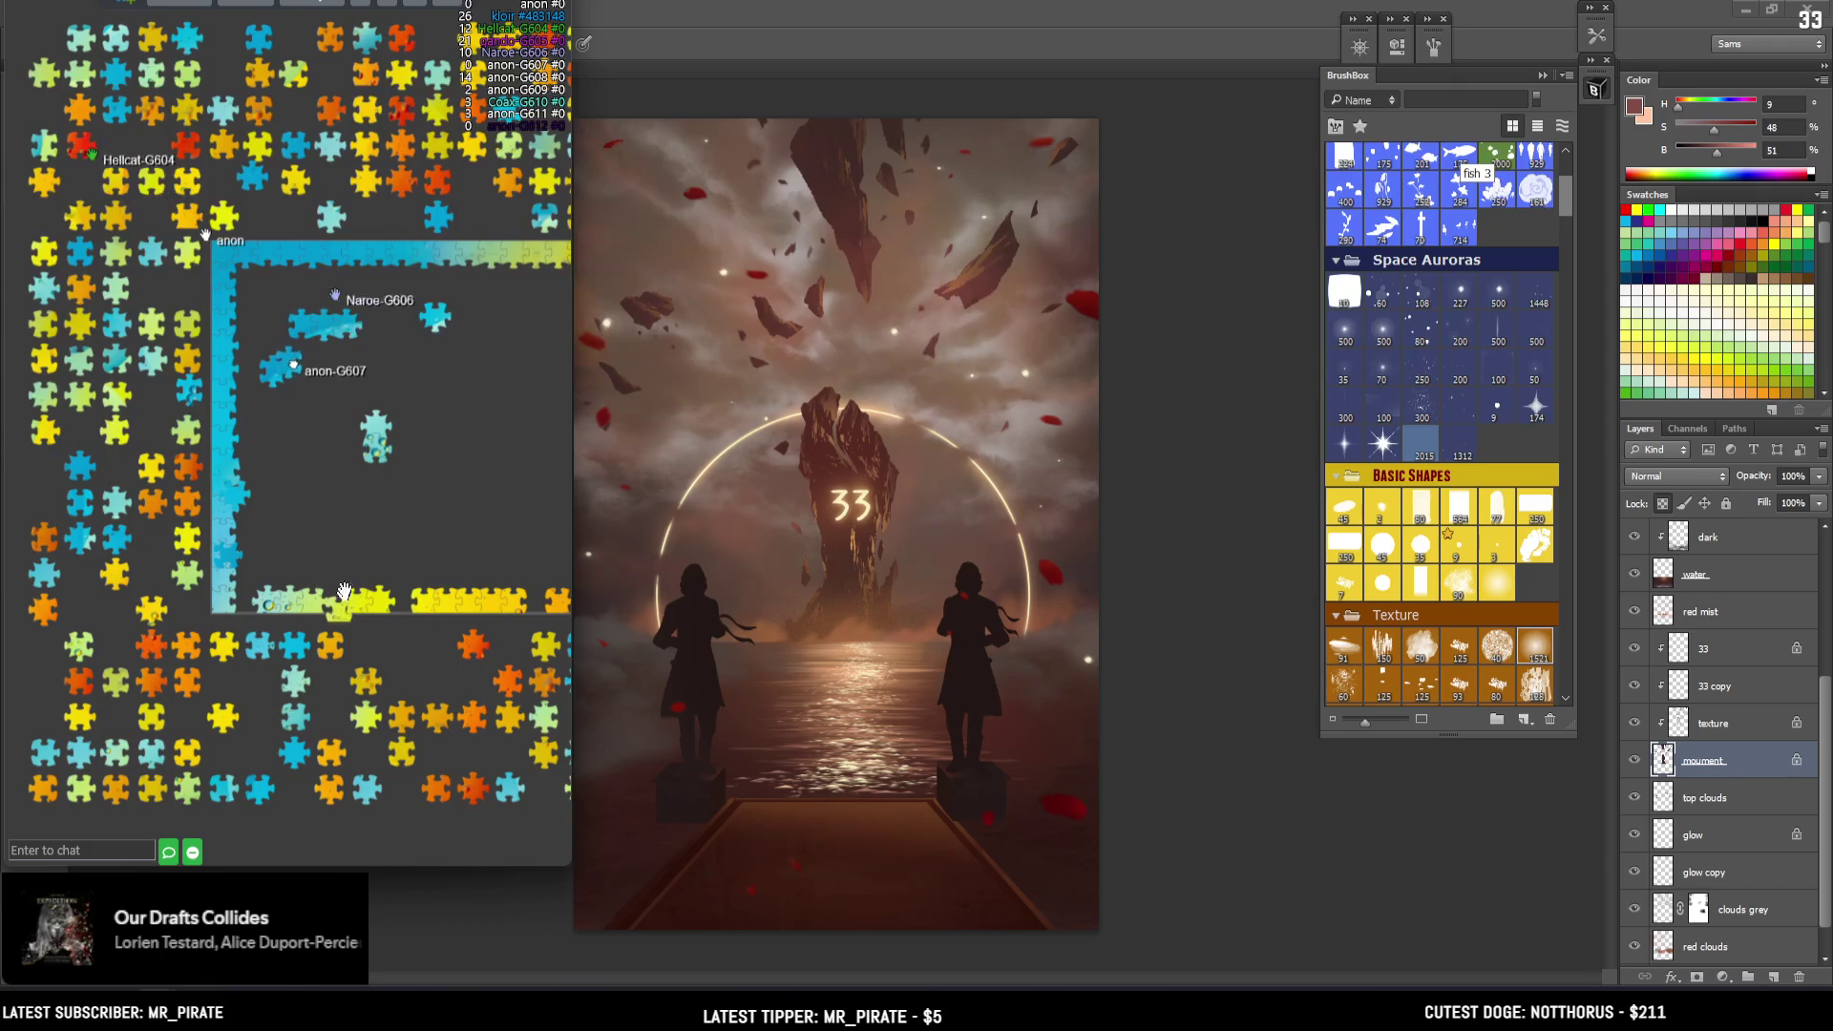
key("Right")
key("Right")
key("Up")
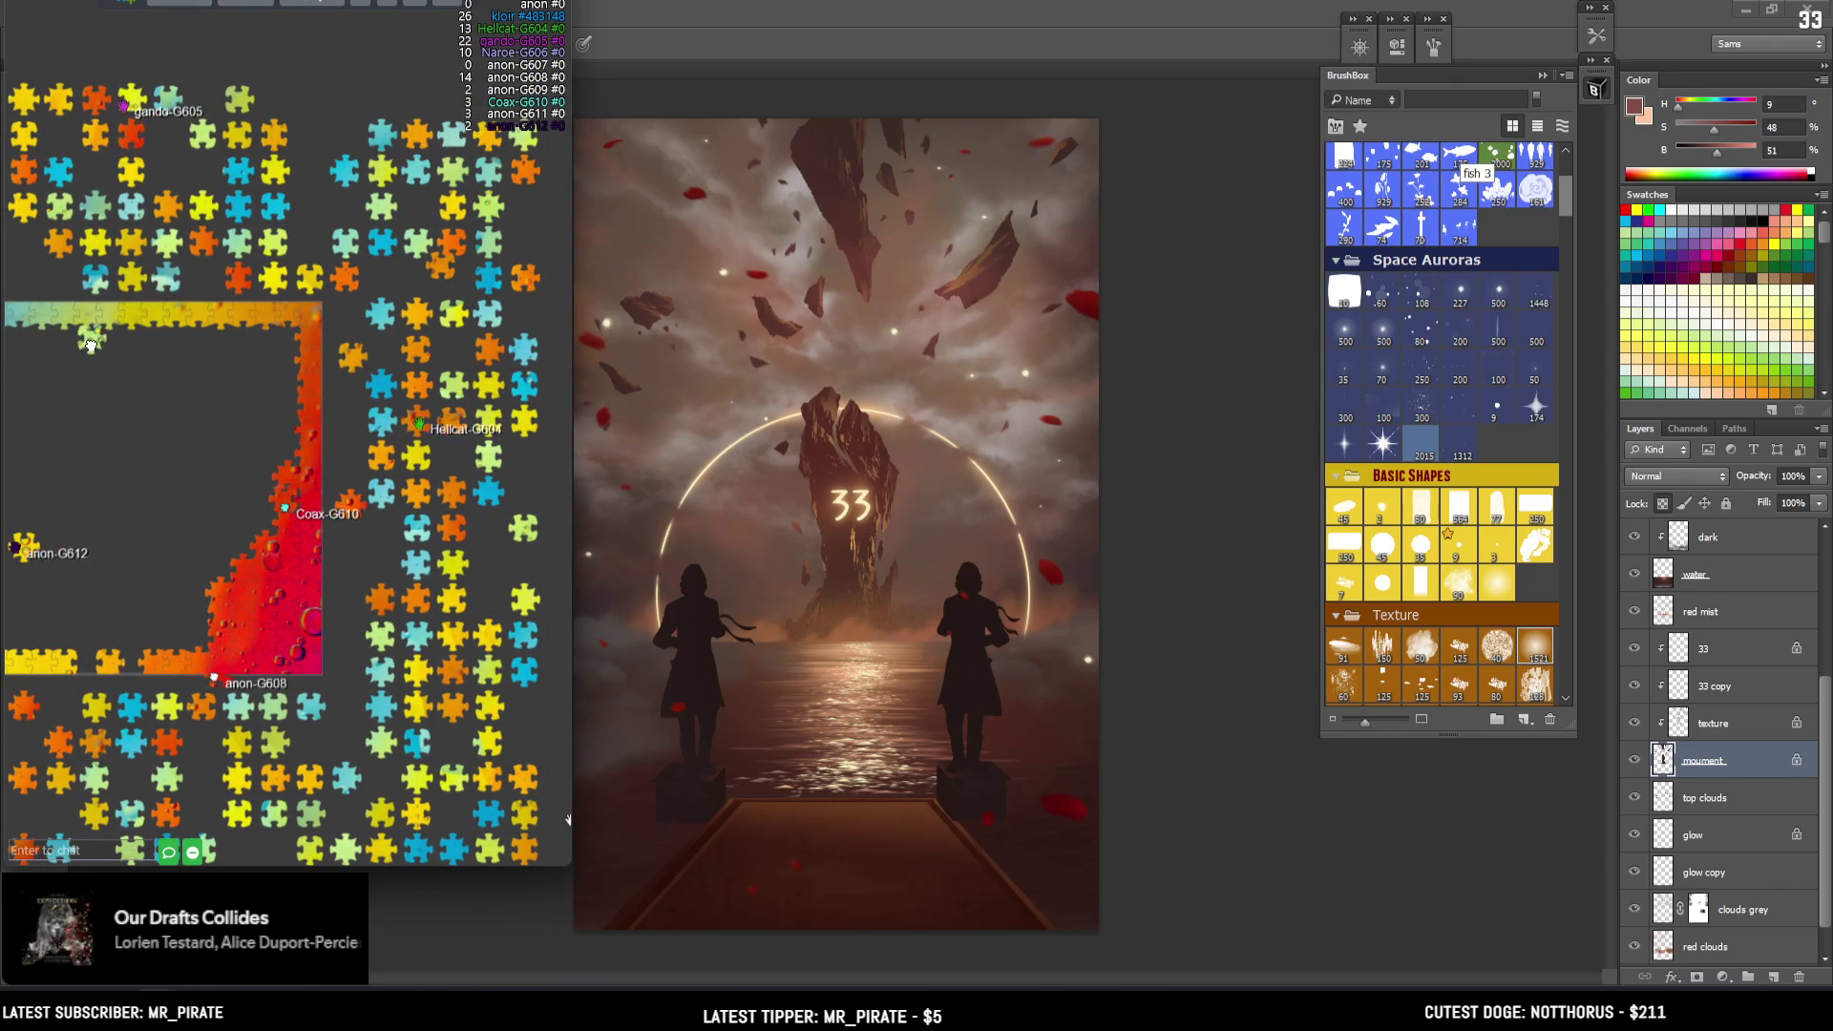
key("Left")
key("Up")
key("Down")
key("Right")
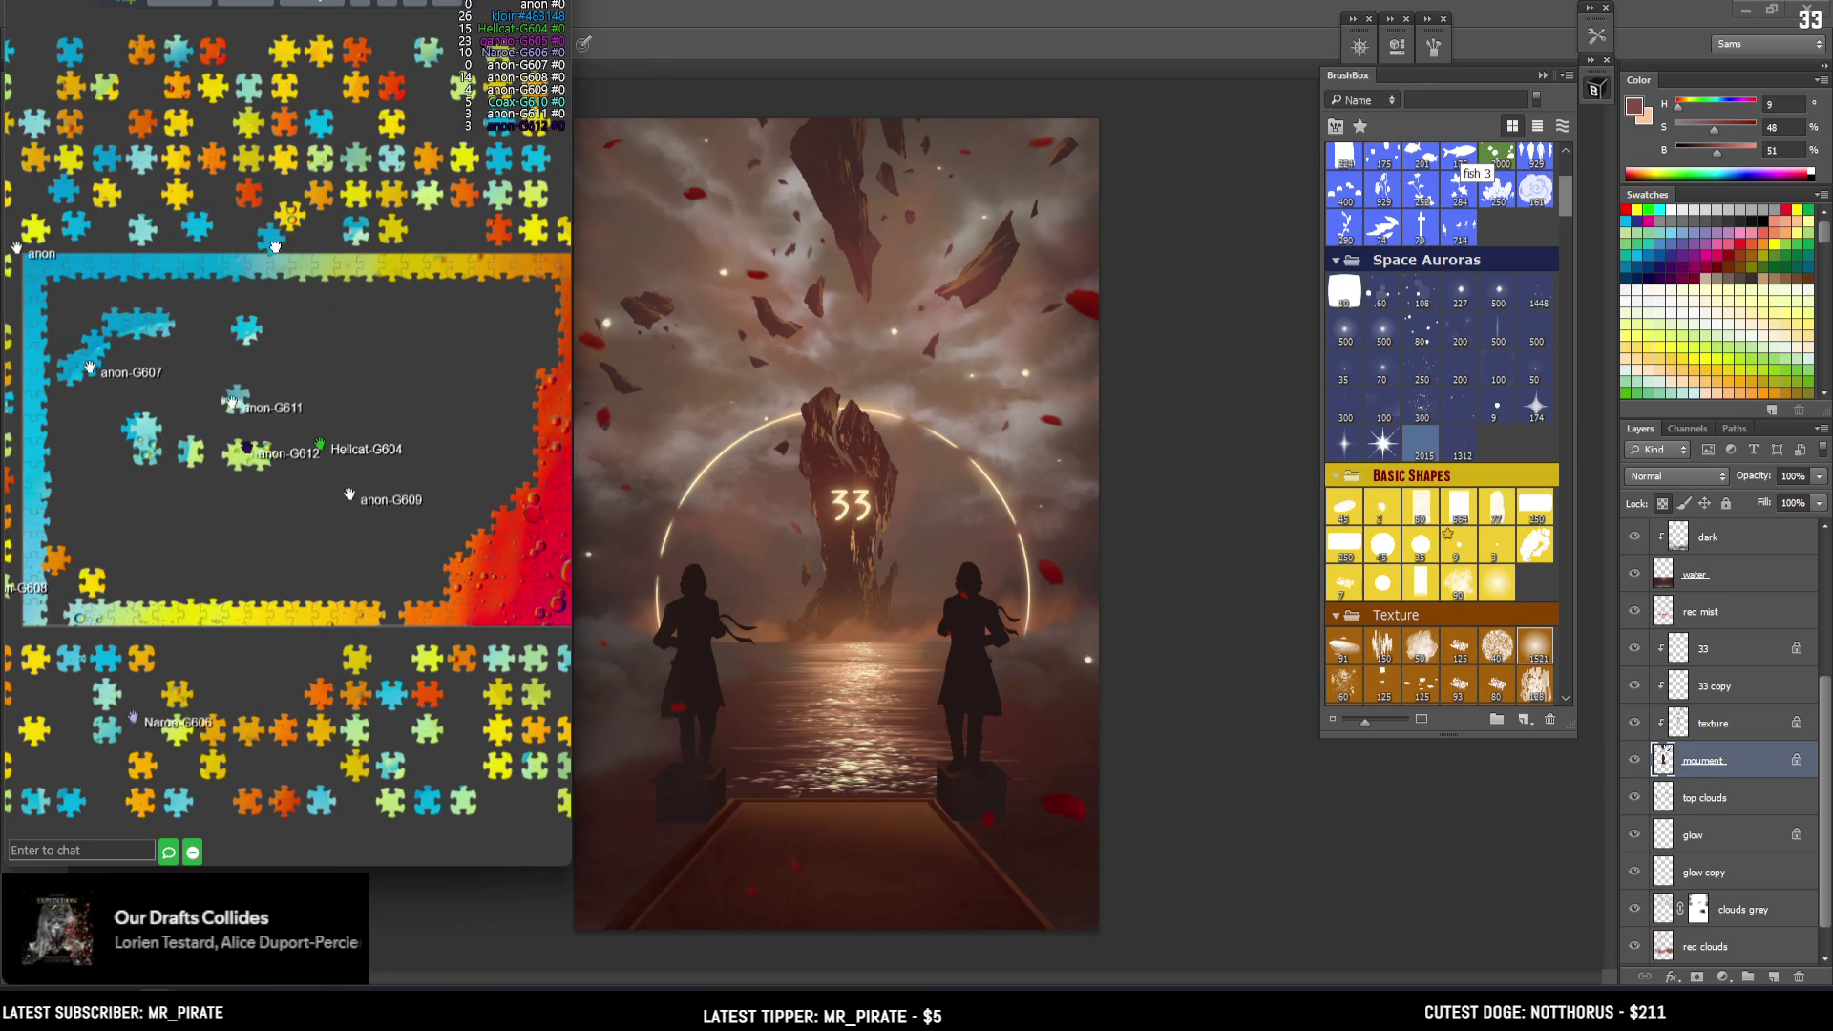
Move a loose tray piece up against the top border, then pan and zoom to check it
mouse_move(106, 658)
left_mouse_down()
mouse_move(82, 345)
mouse_move(56, 317)
mouse_move(68, 423)
mouse_move(78, 367)
left_mouse_up()
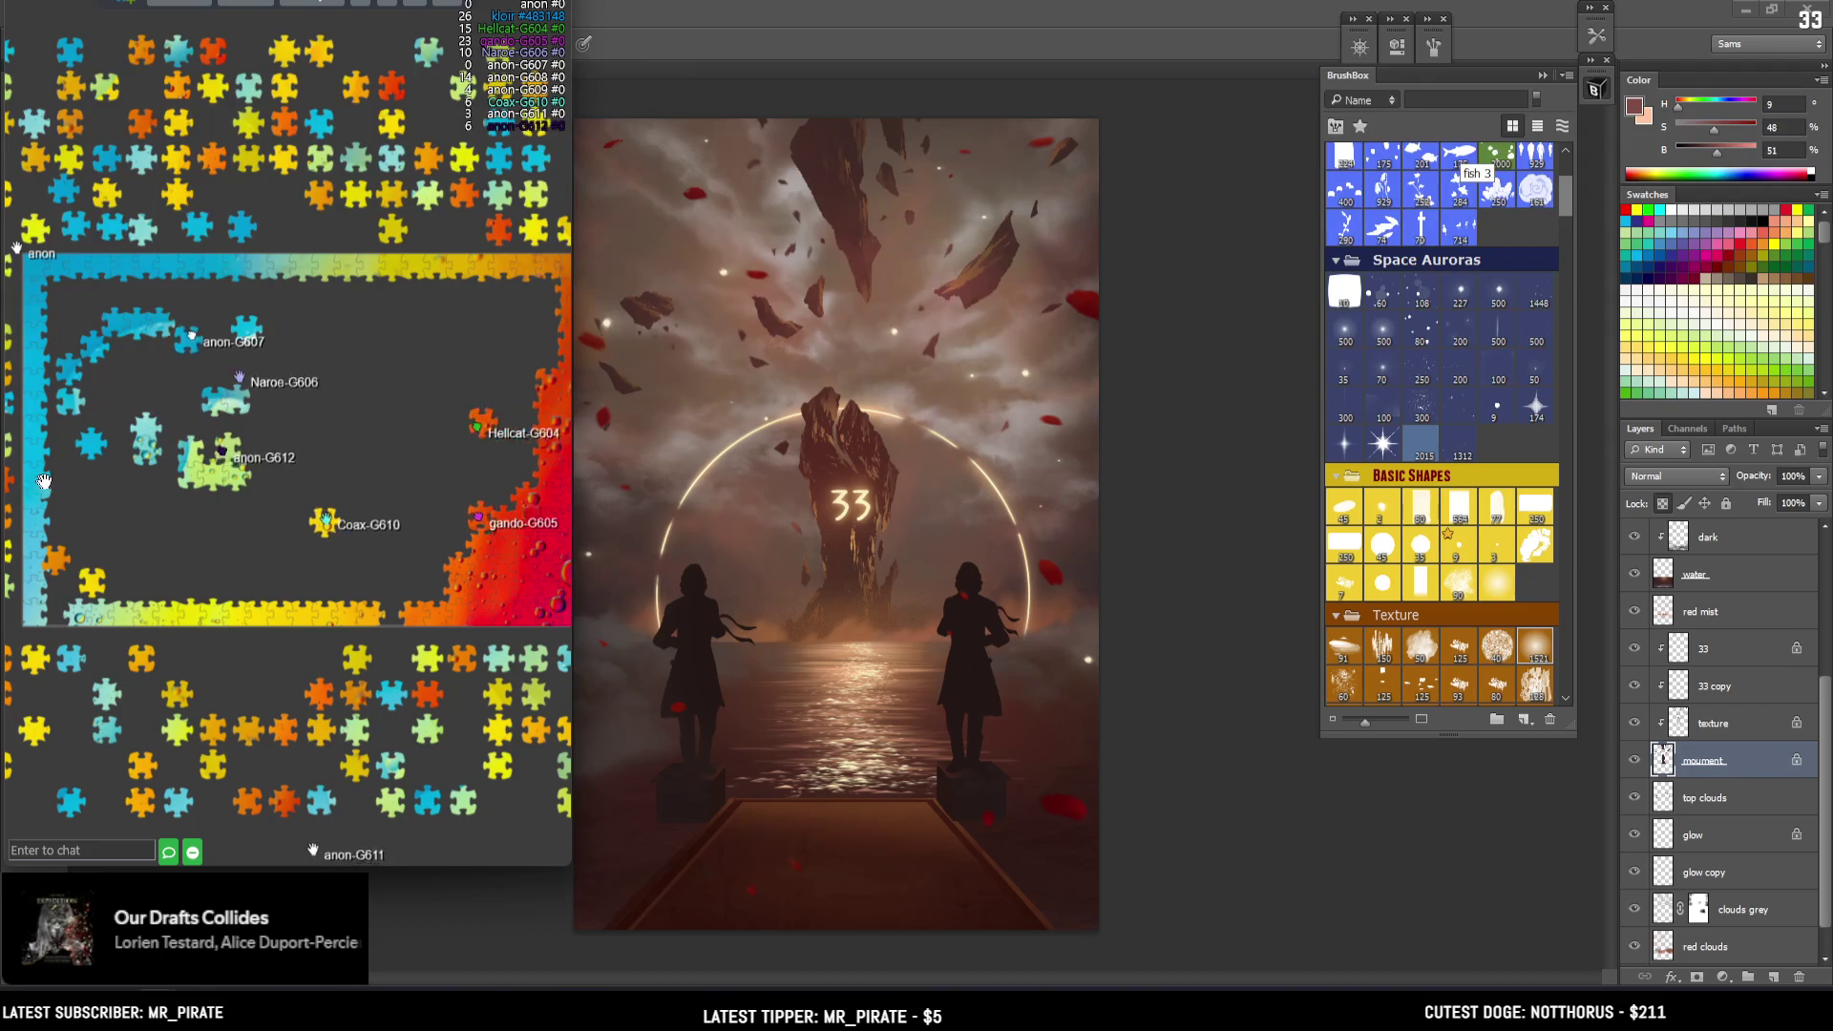
left_click_drag(82, 227, 278, 226)
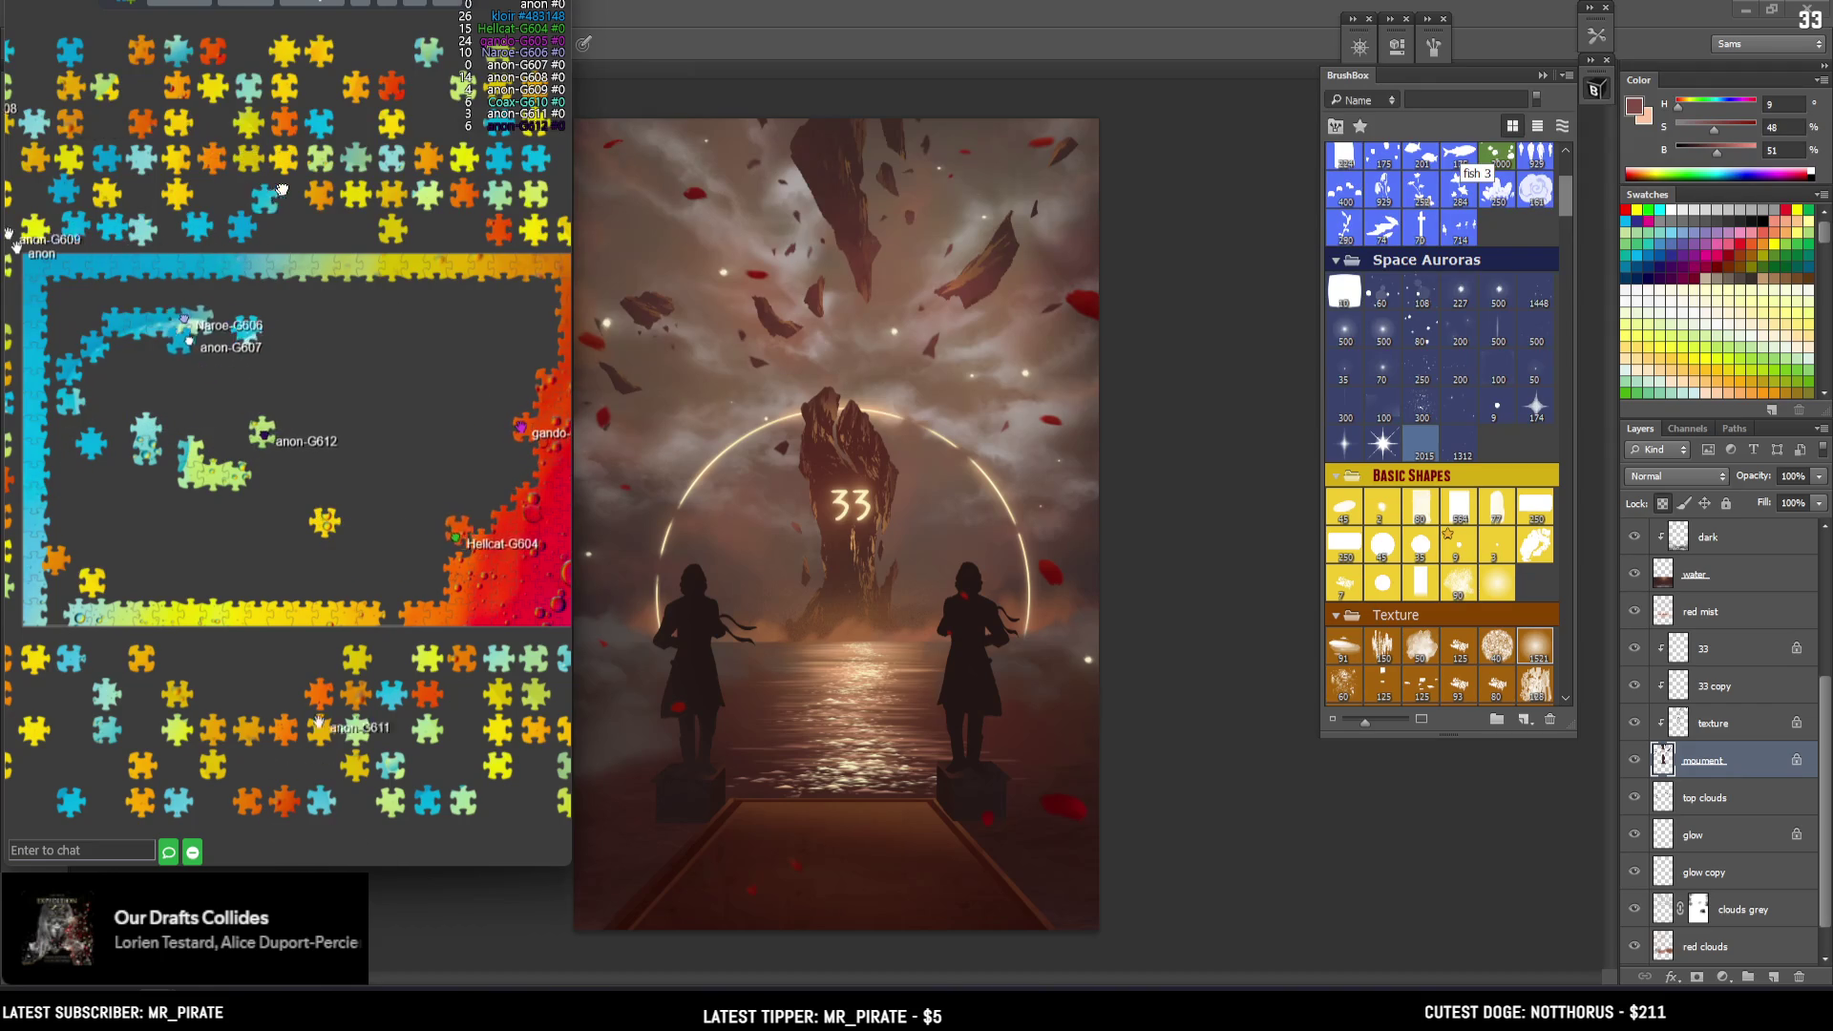
mouse_move(38, 454)
left_mouse_down()
mouse_move(176, 409)
mouse_move(221, 449)
left_mouse_up()
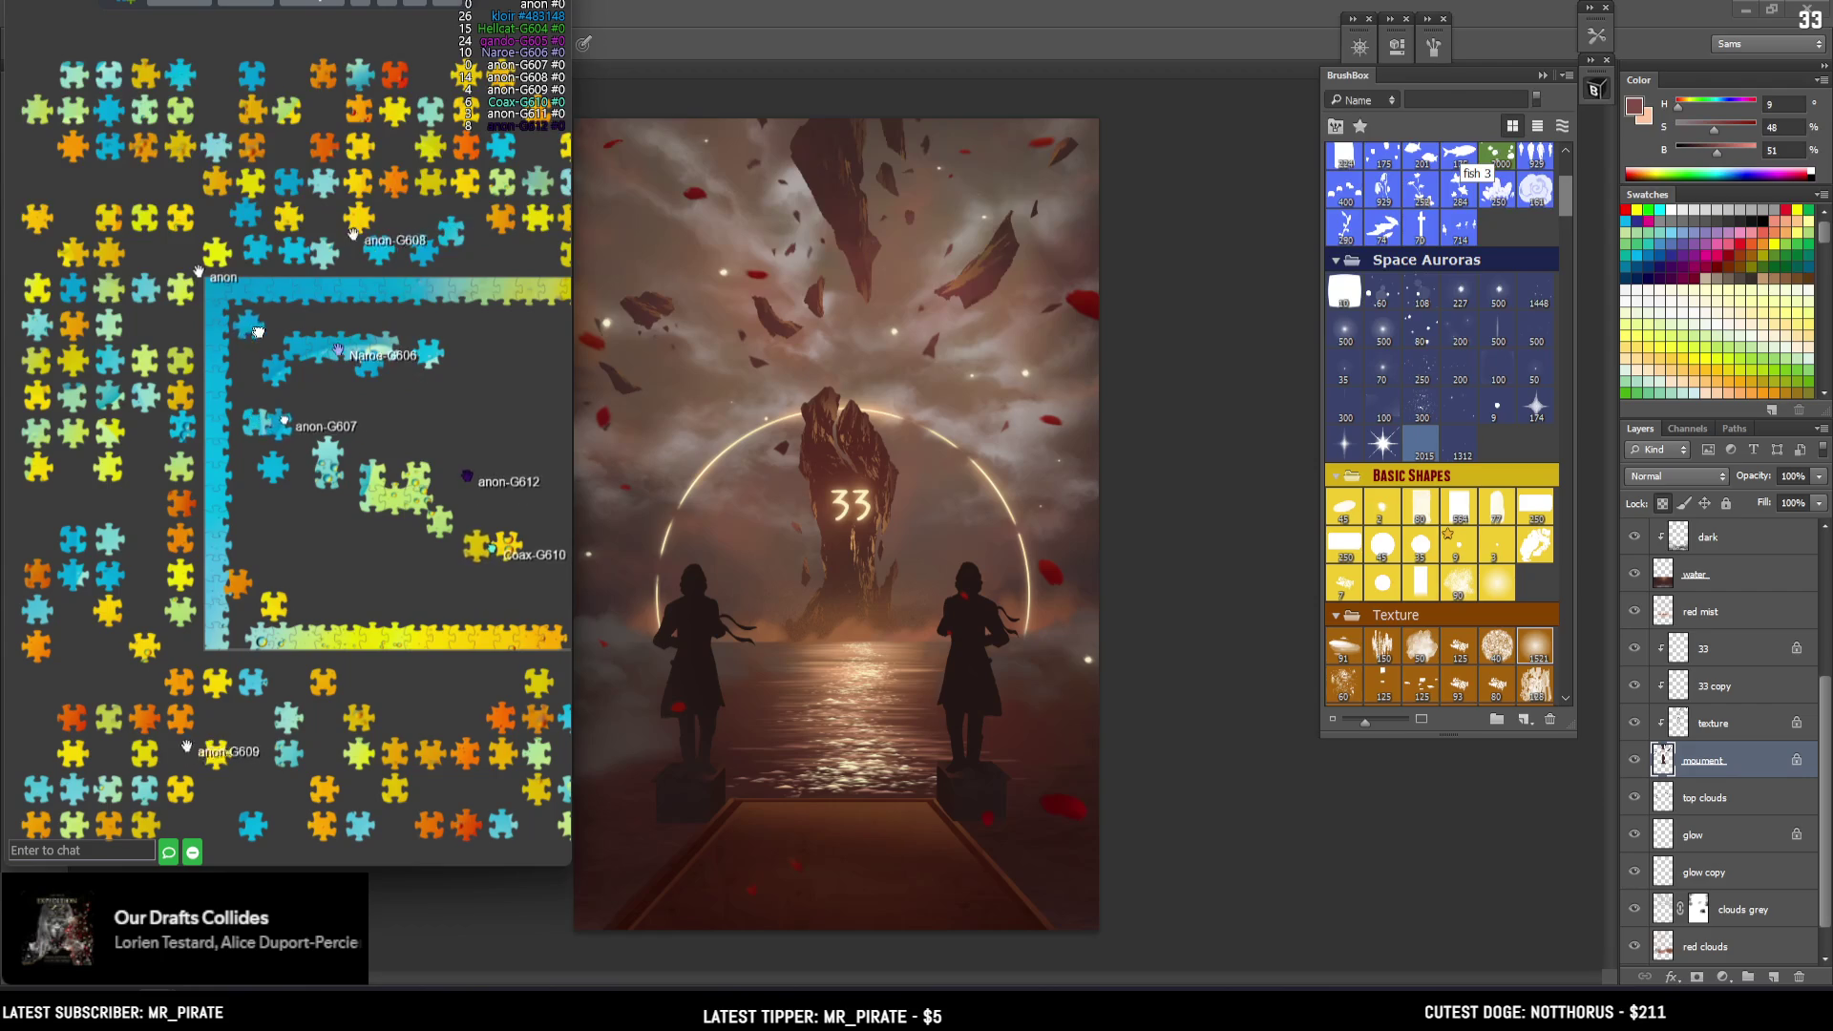
left_click_drag(327, 317, 342, 324)
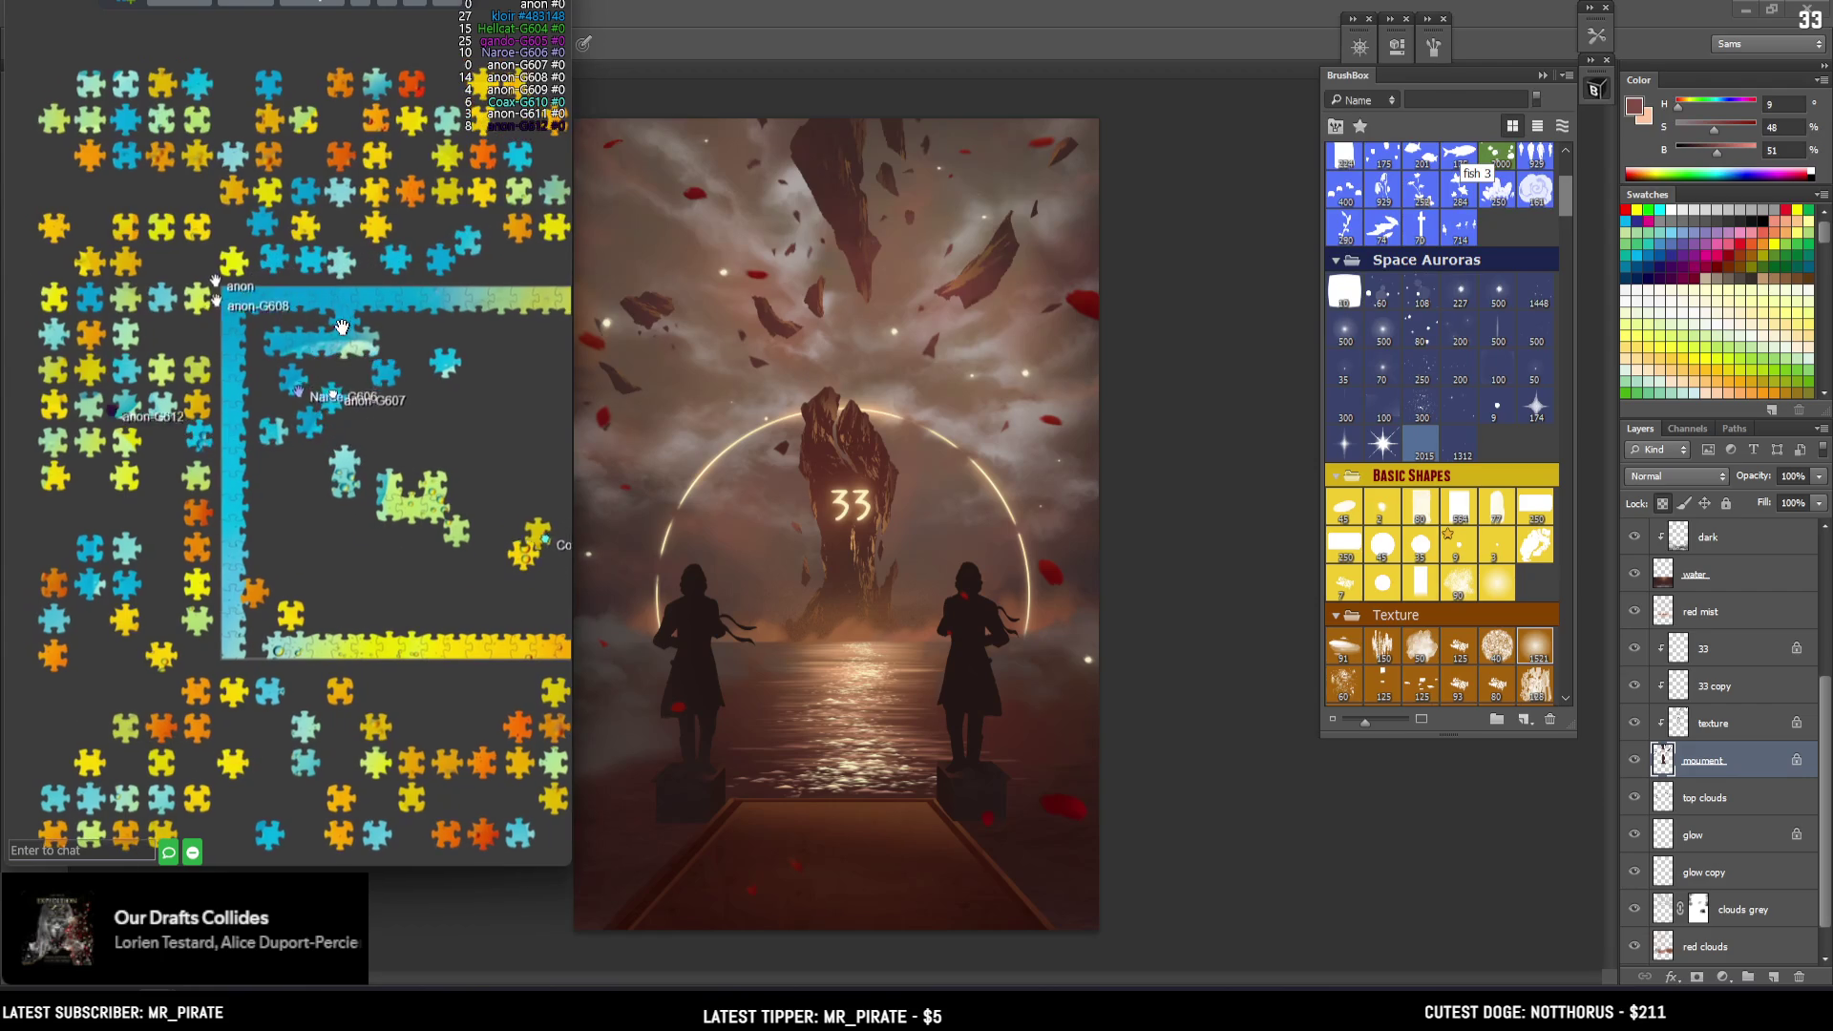
left_click_drag(90, 562, 67, 542)
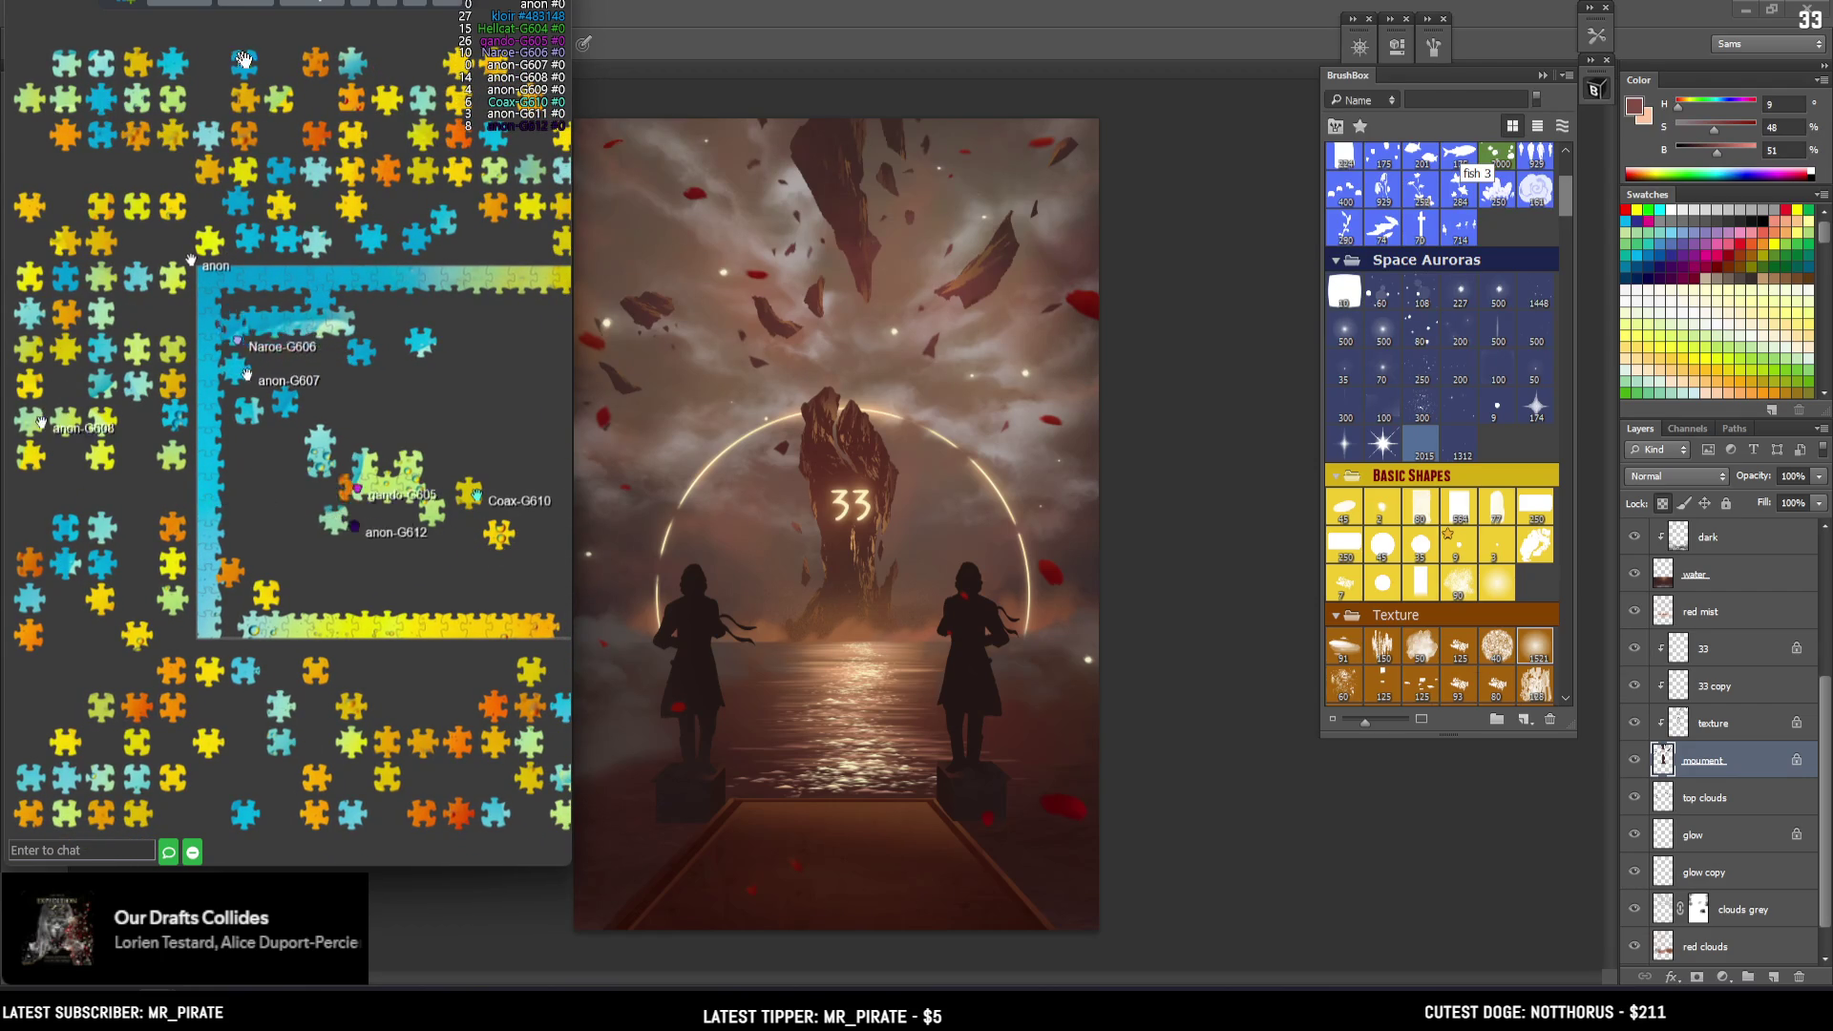
scroll(410, 383, "down", 3)
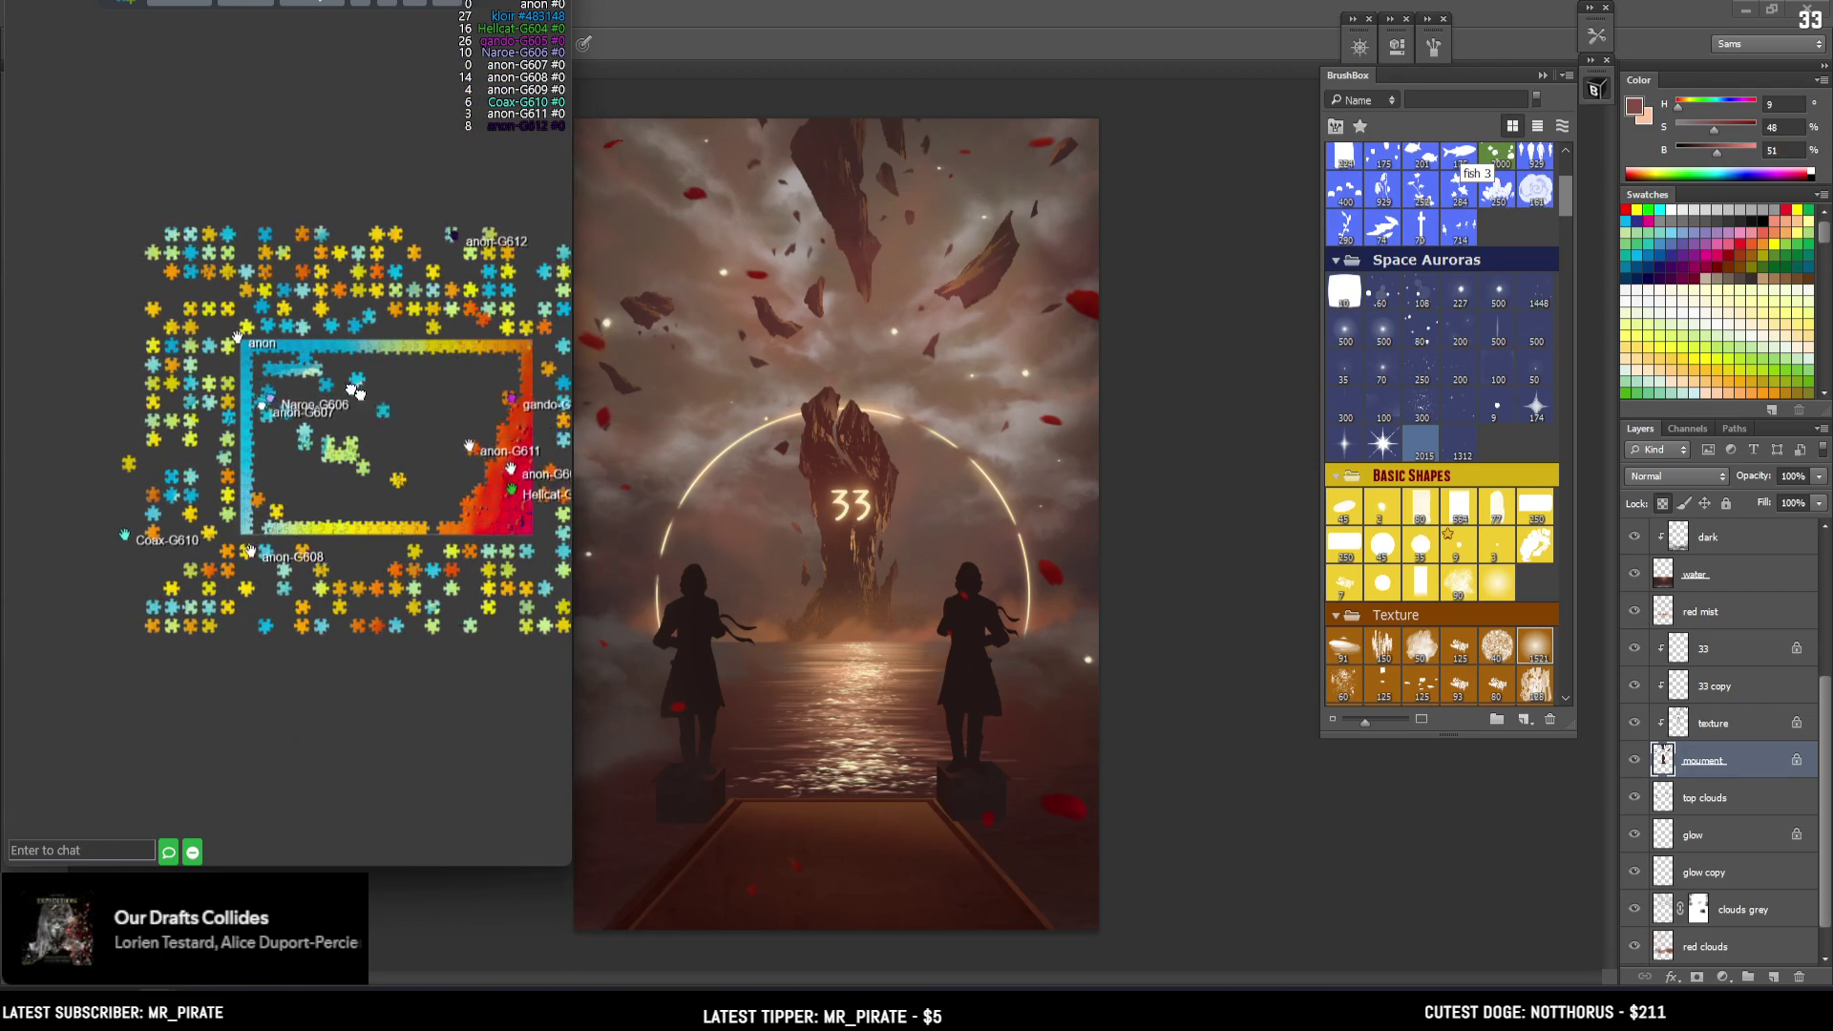
scroll(416, 464, "up", 3)
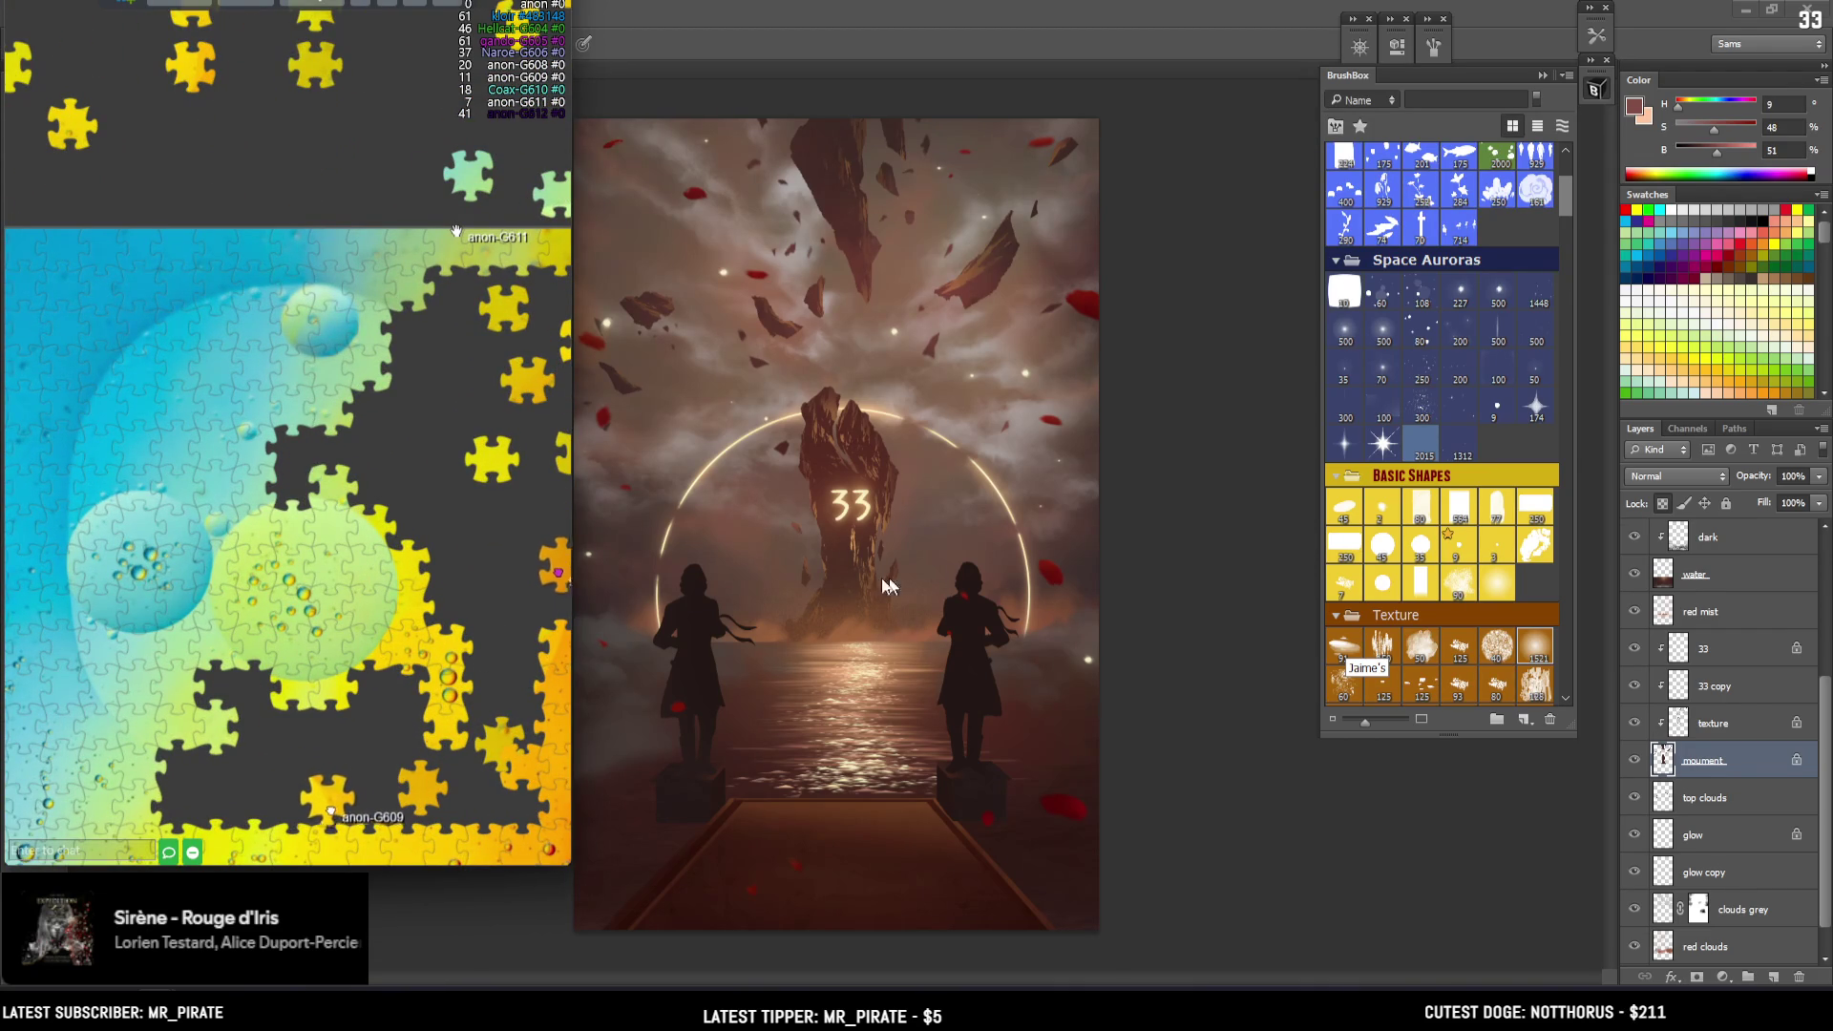
mouse_move(573, 382)
left_mouse_down()
mouse_move(552, 378)
mouse_move(569, 375)
left_mouse_up()
scroll(564, 375, "up", 2)
left_click_drag(392, 754, 398, 646)
scroll(286, 430, "down", 3)
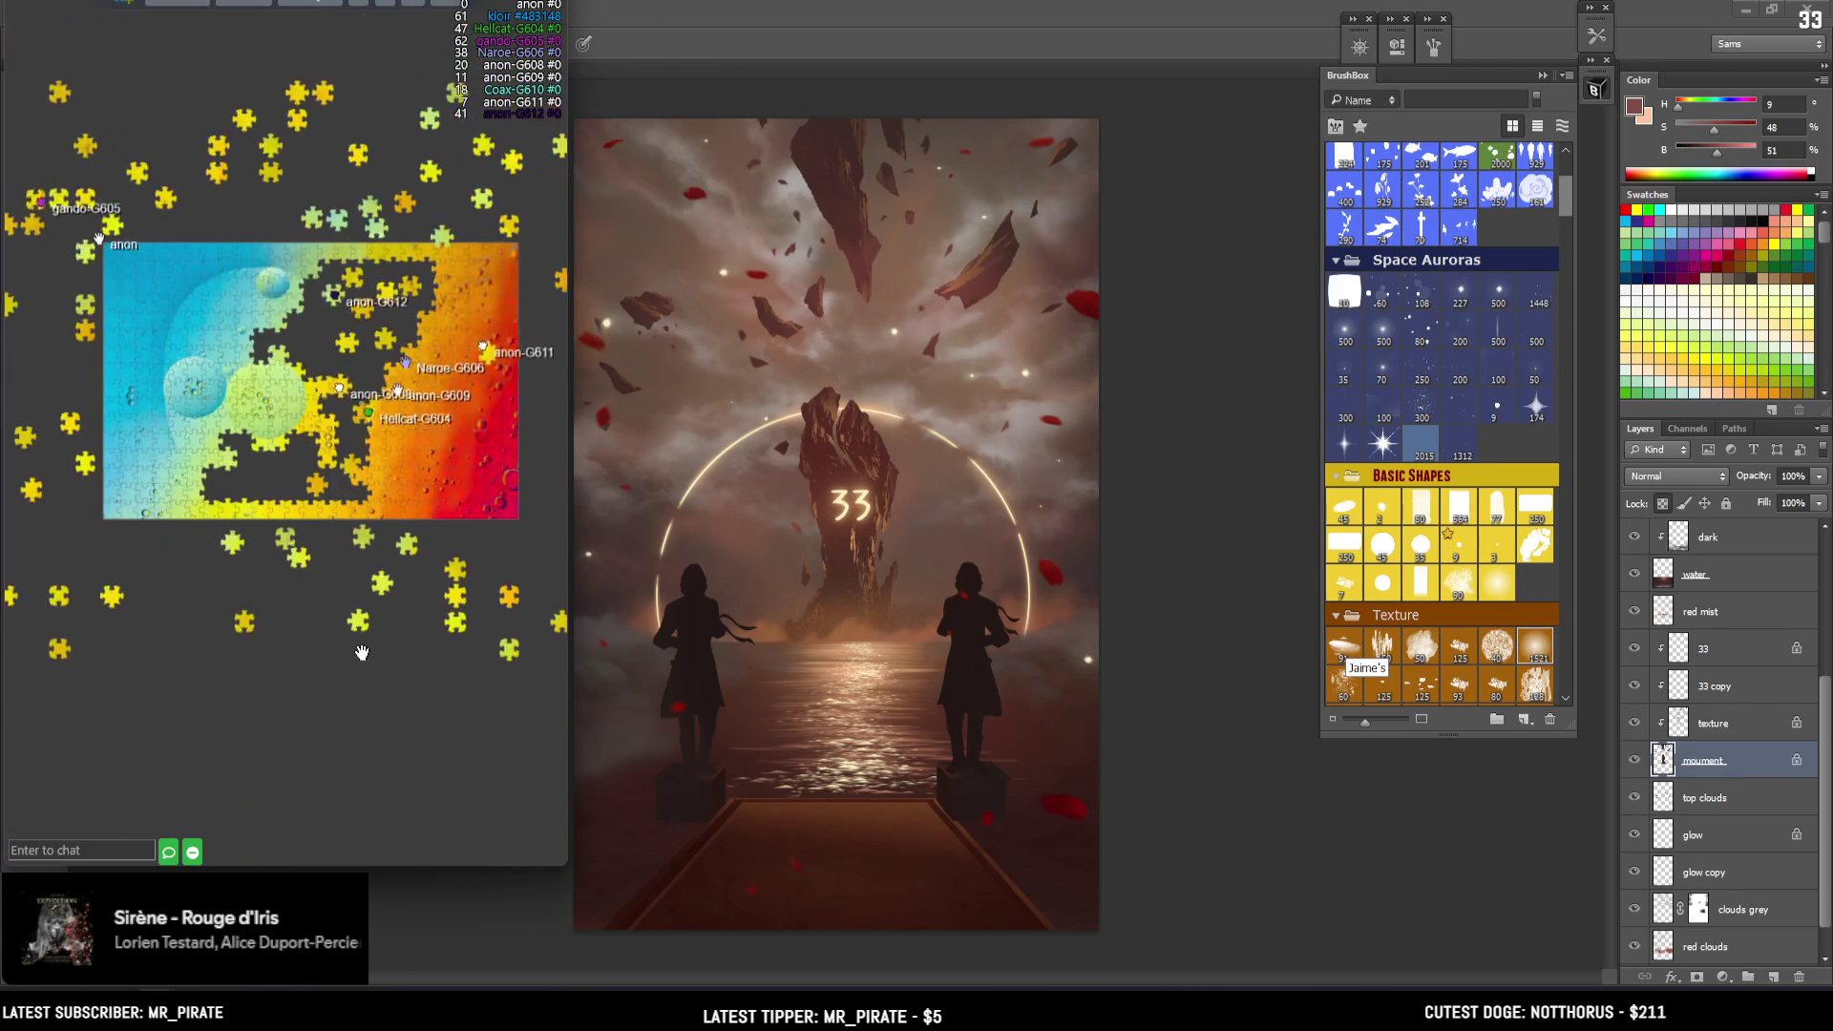
scroll(380, 234, "up", 3)
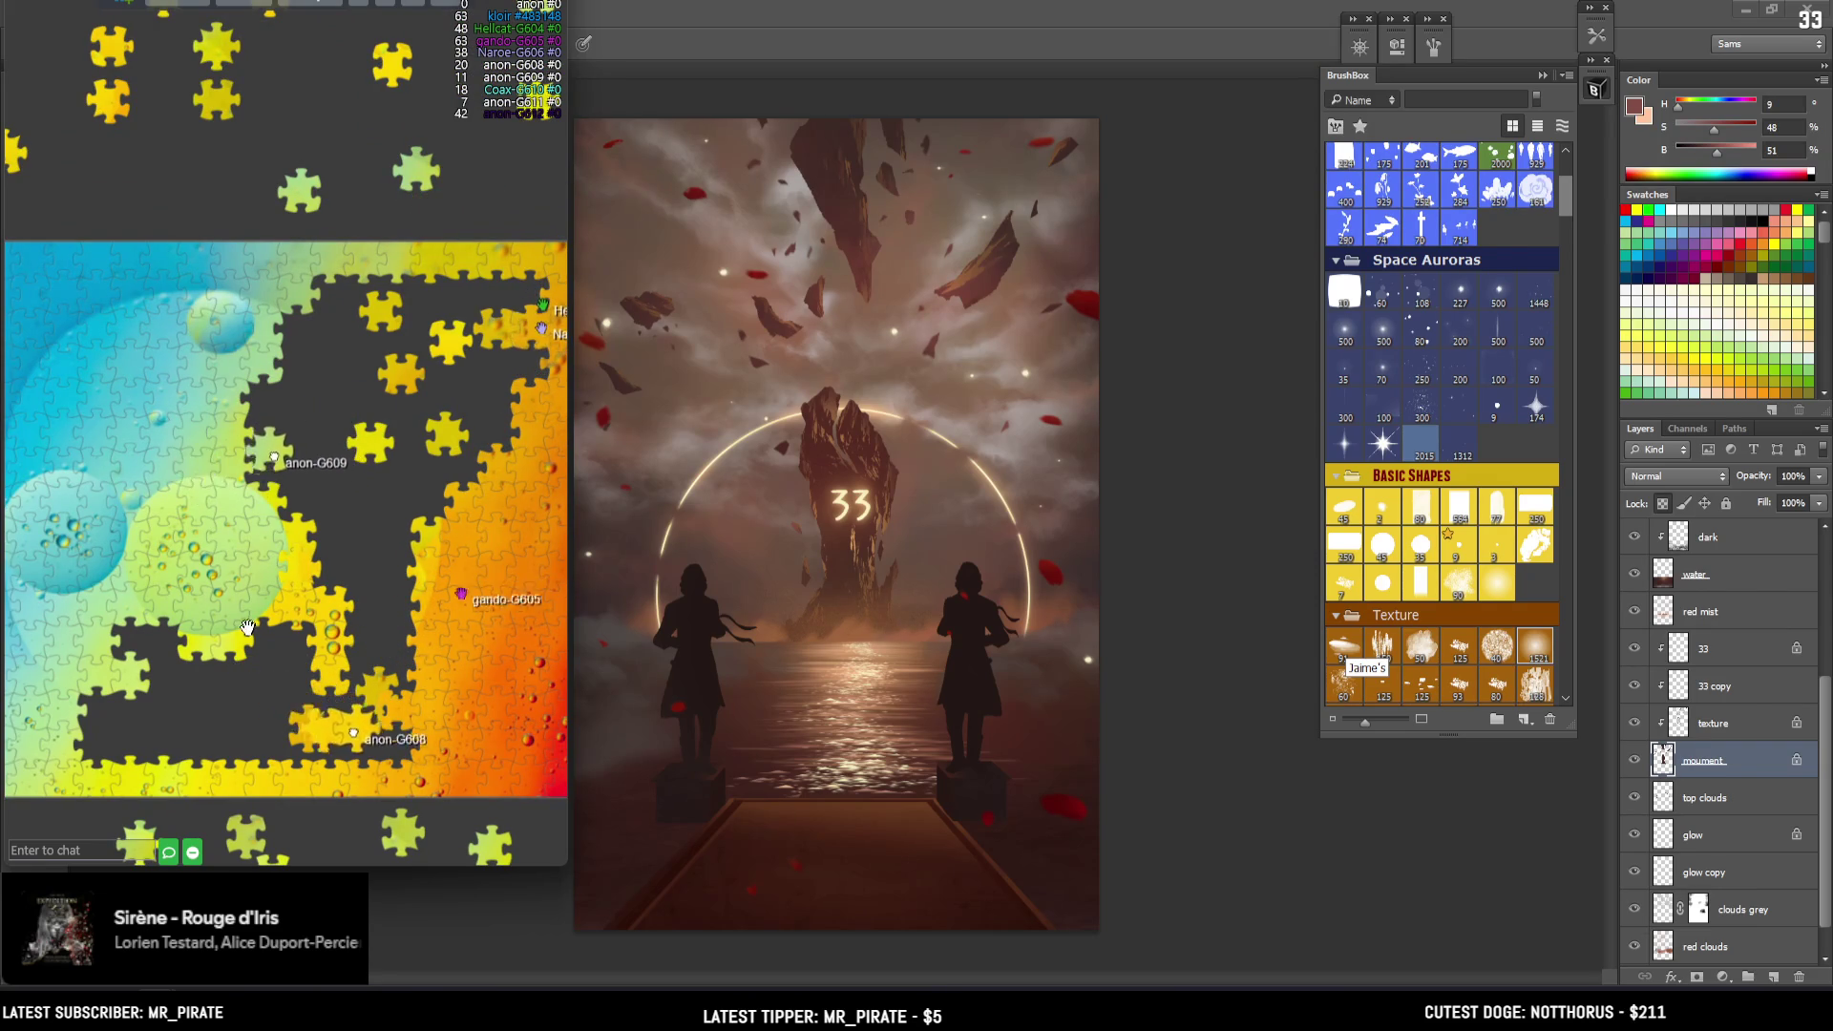
scroll(181, 577, "down", 3)
scroll(279, 429, "up", 4)
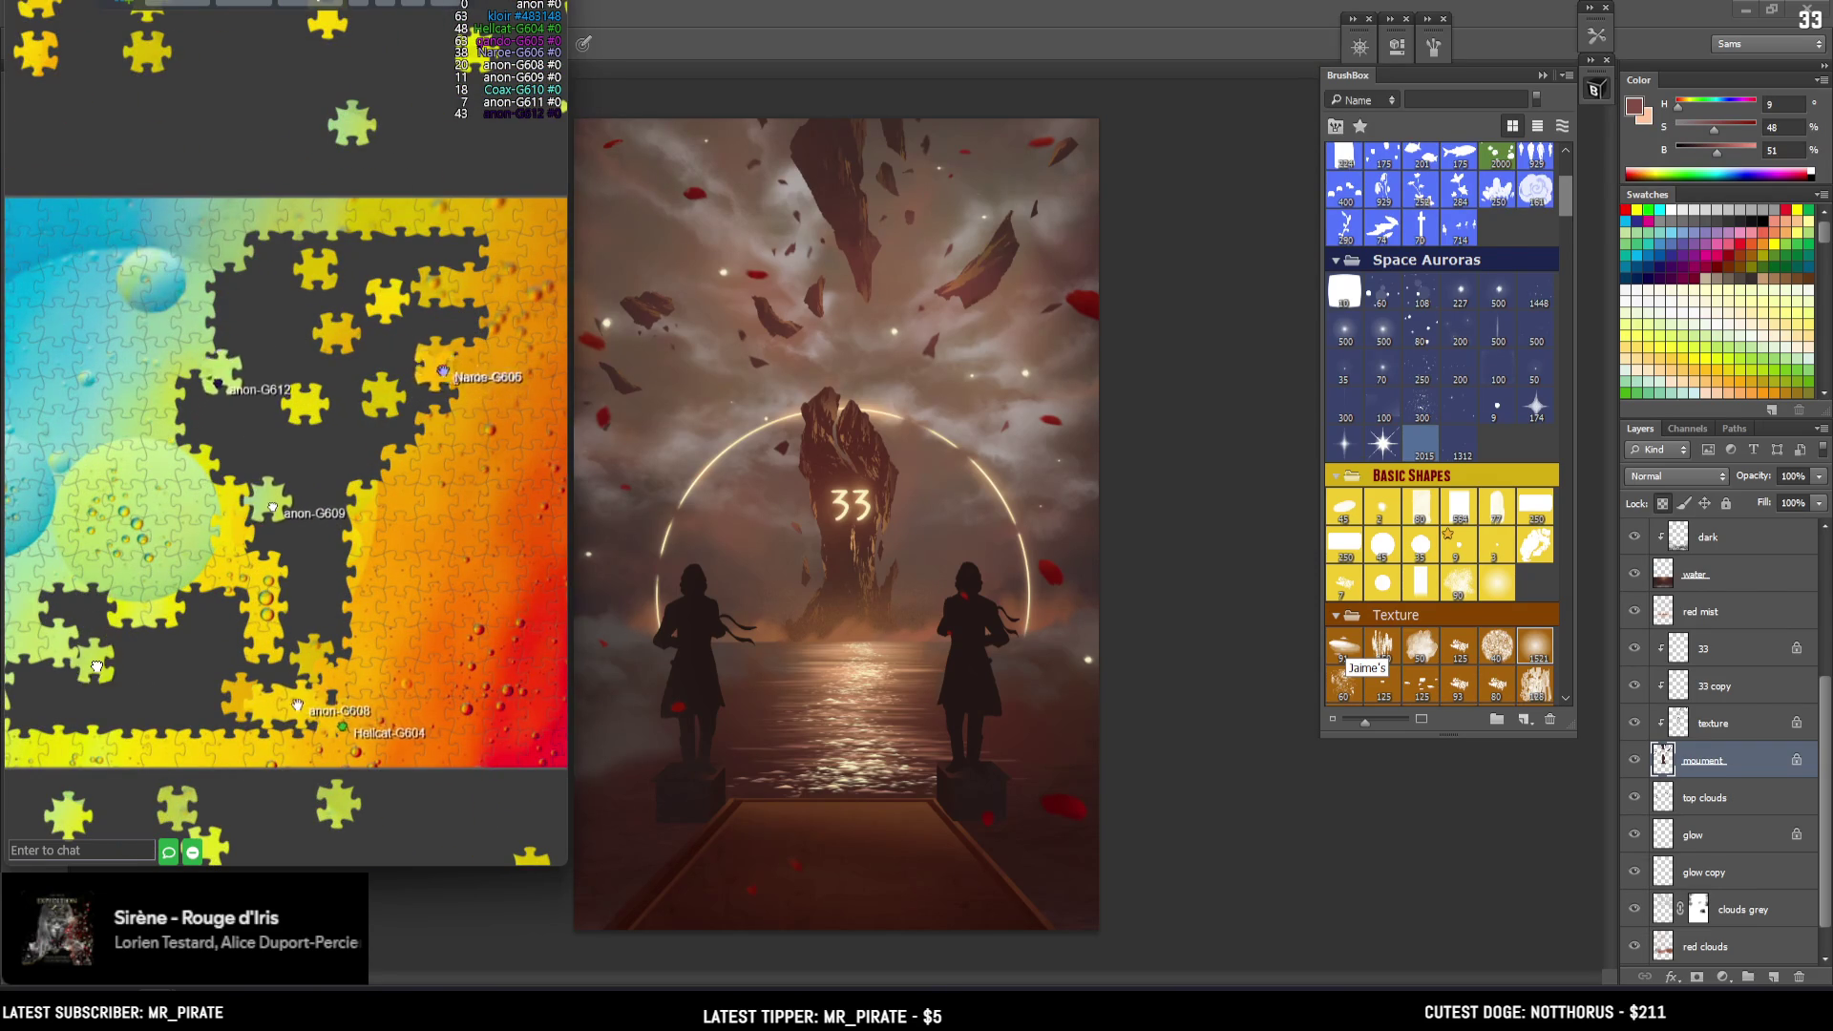
left_click_drag(71, 678, 176, 634)
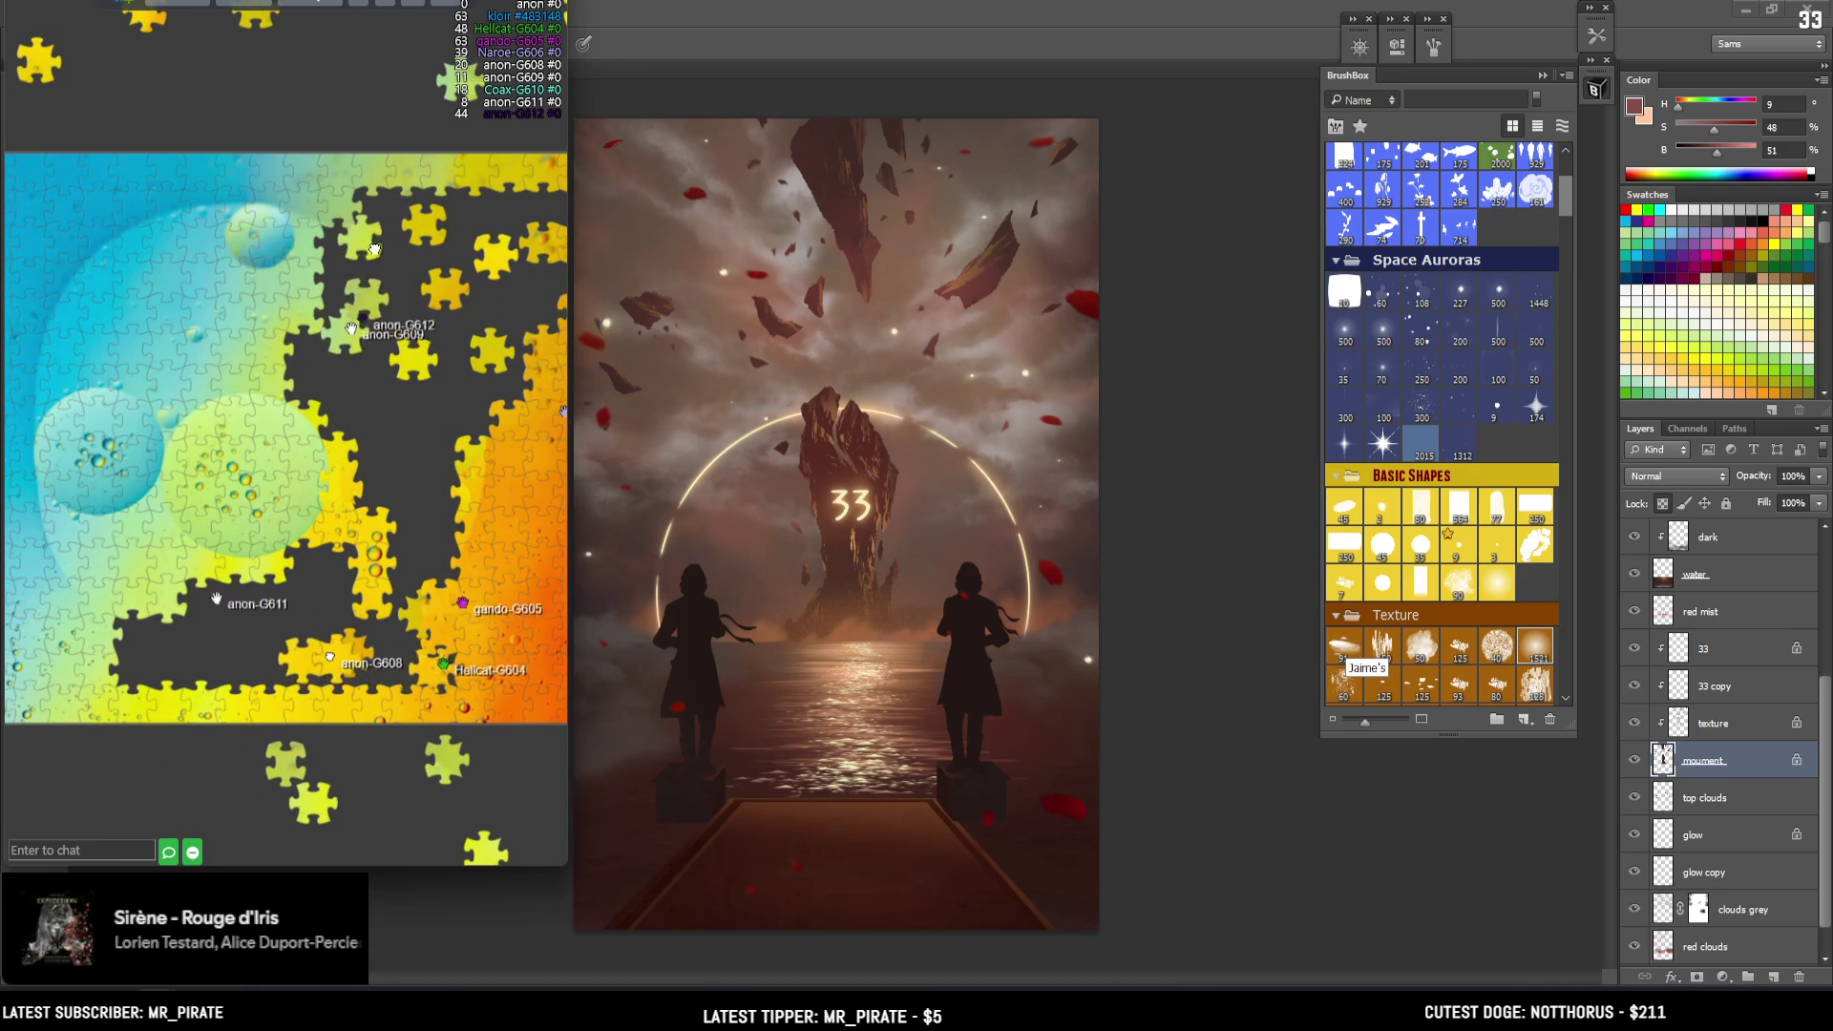
left_click_drag(403, 224, 368, 334)
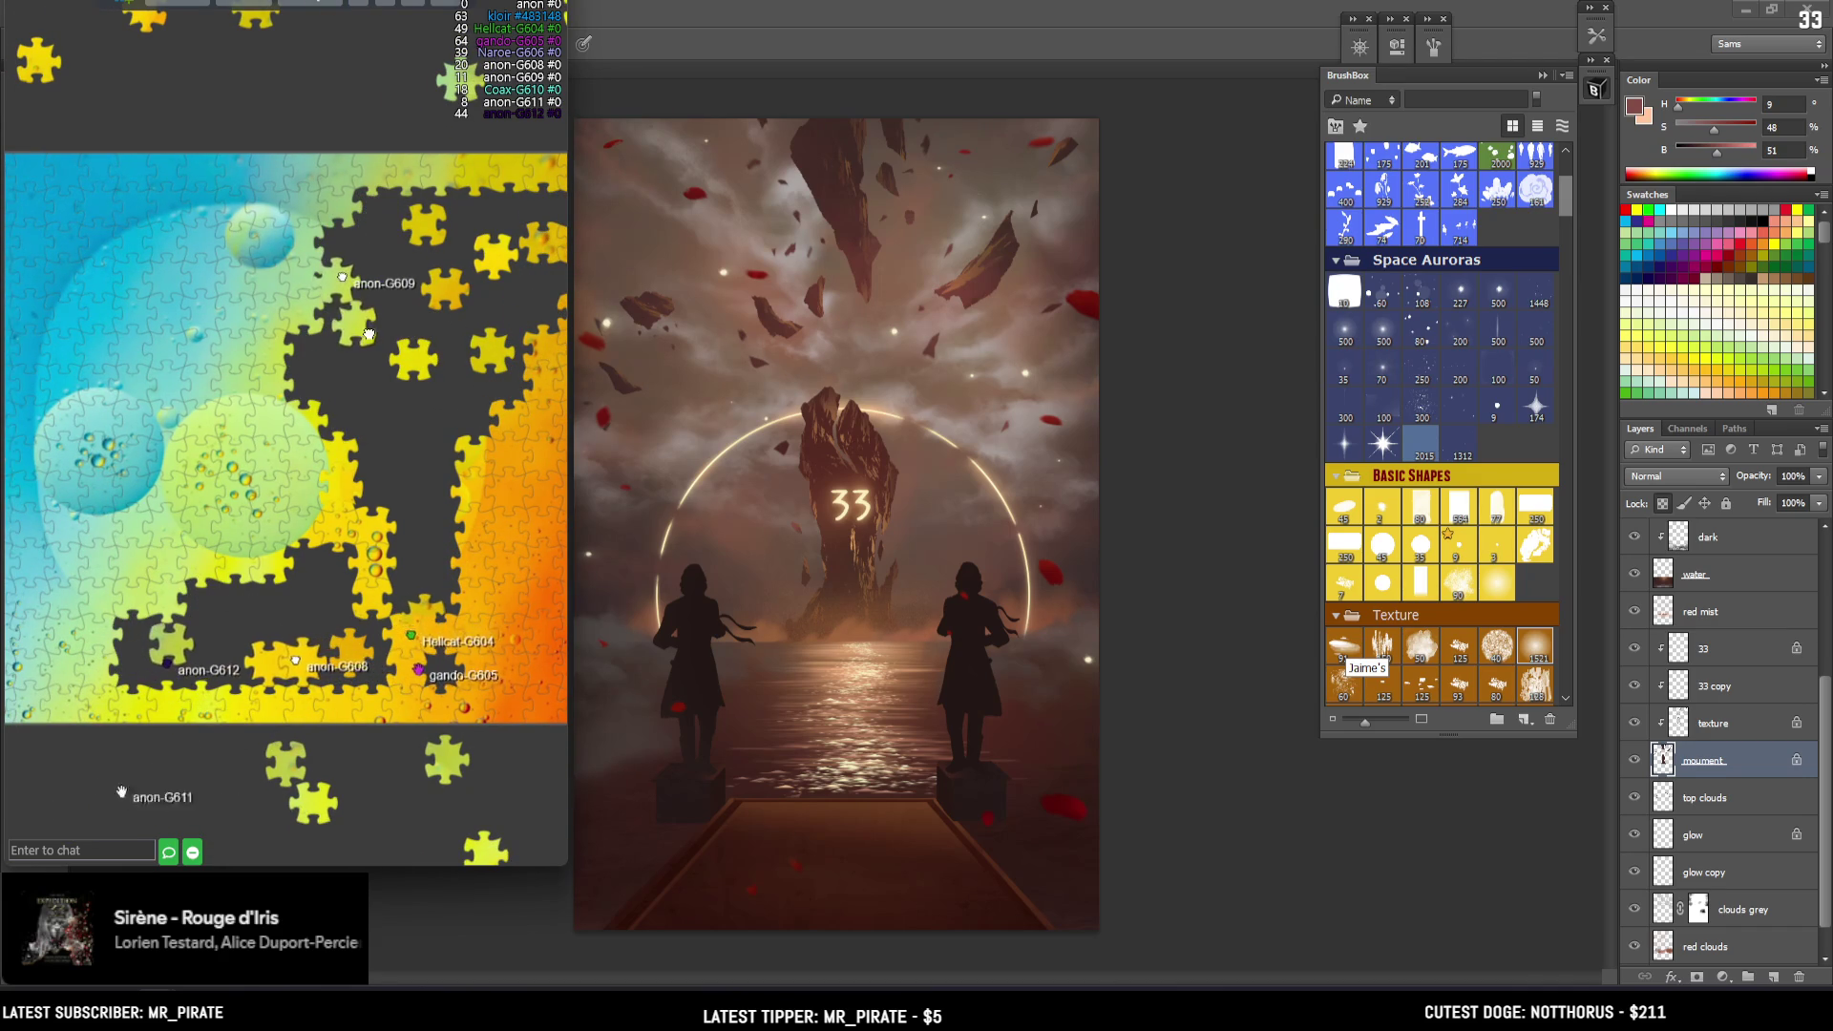
scroll(436, 791, "down", 1)
scroll(436, 790, "down", 1)
scroll(436, 790, "down", 1)
scroll(270, 393, "up", 1)
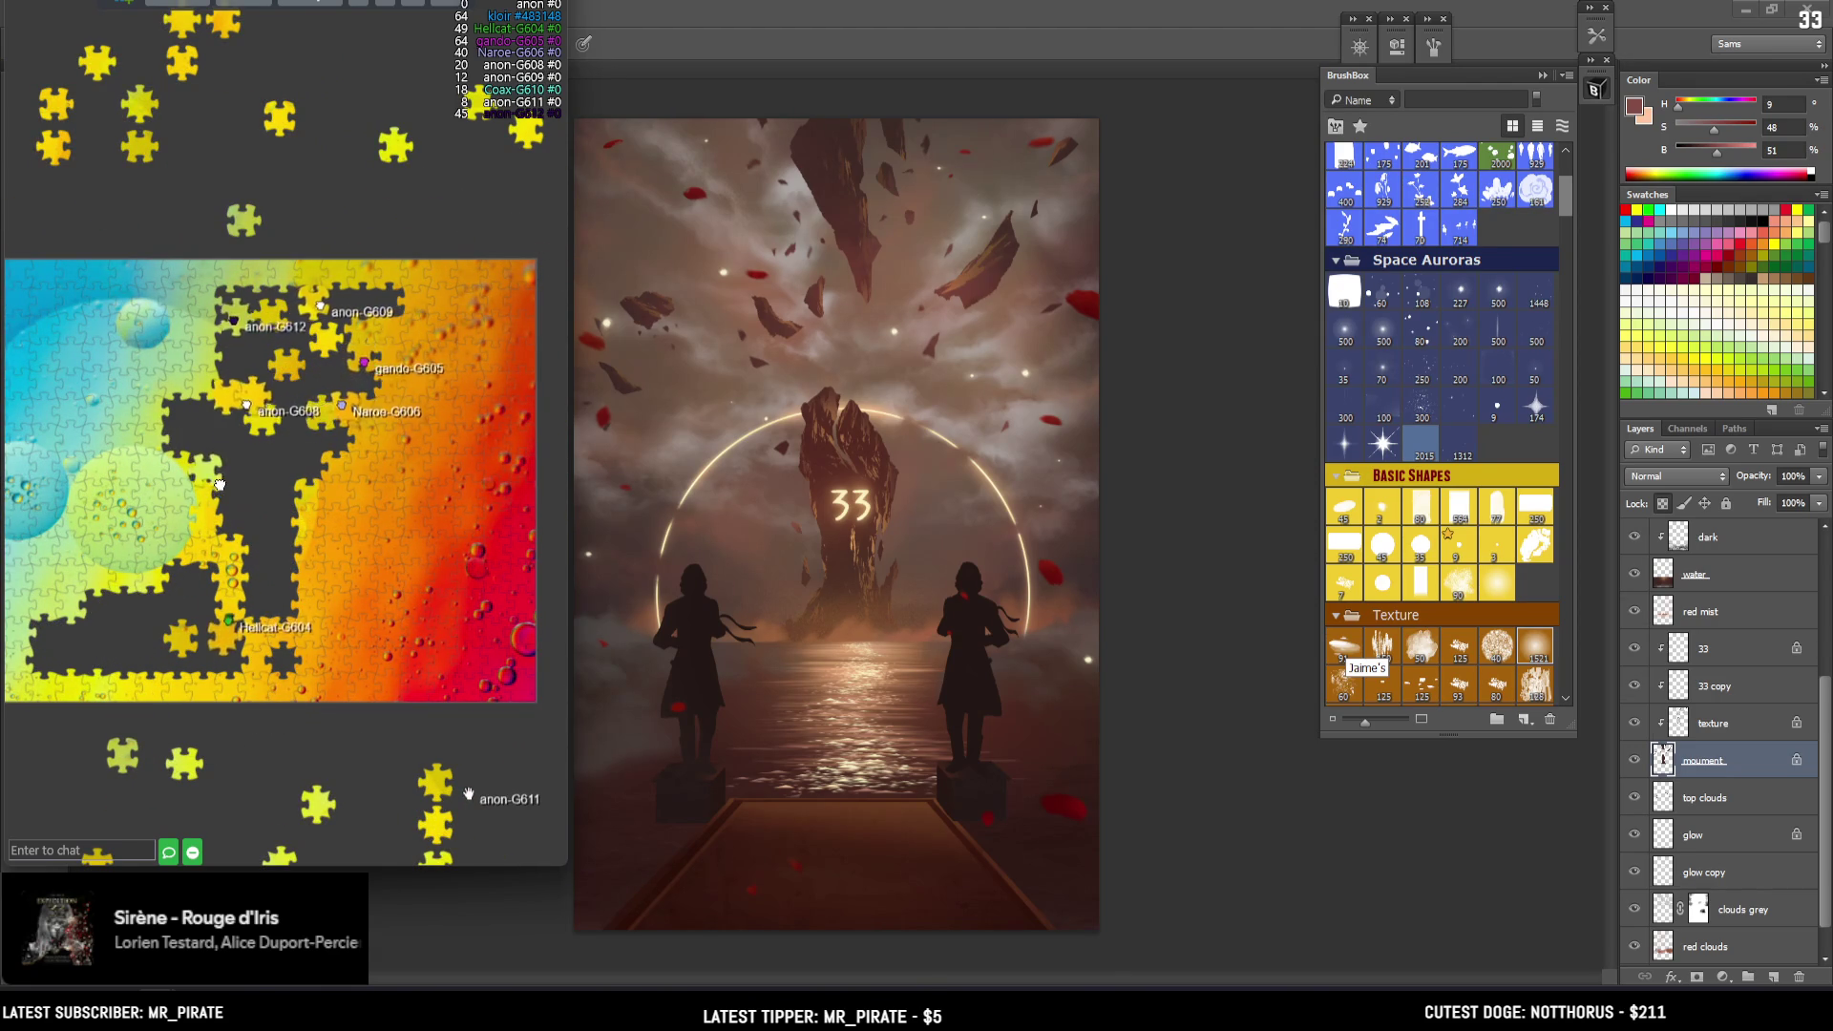
scroll(143, 611, "down", 5)
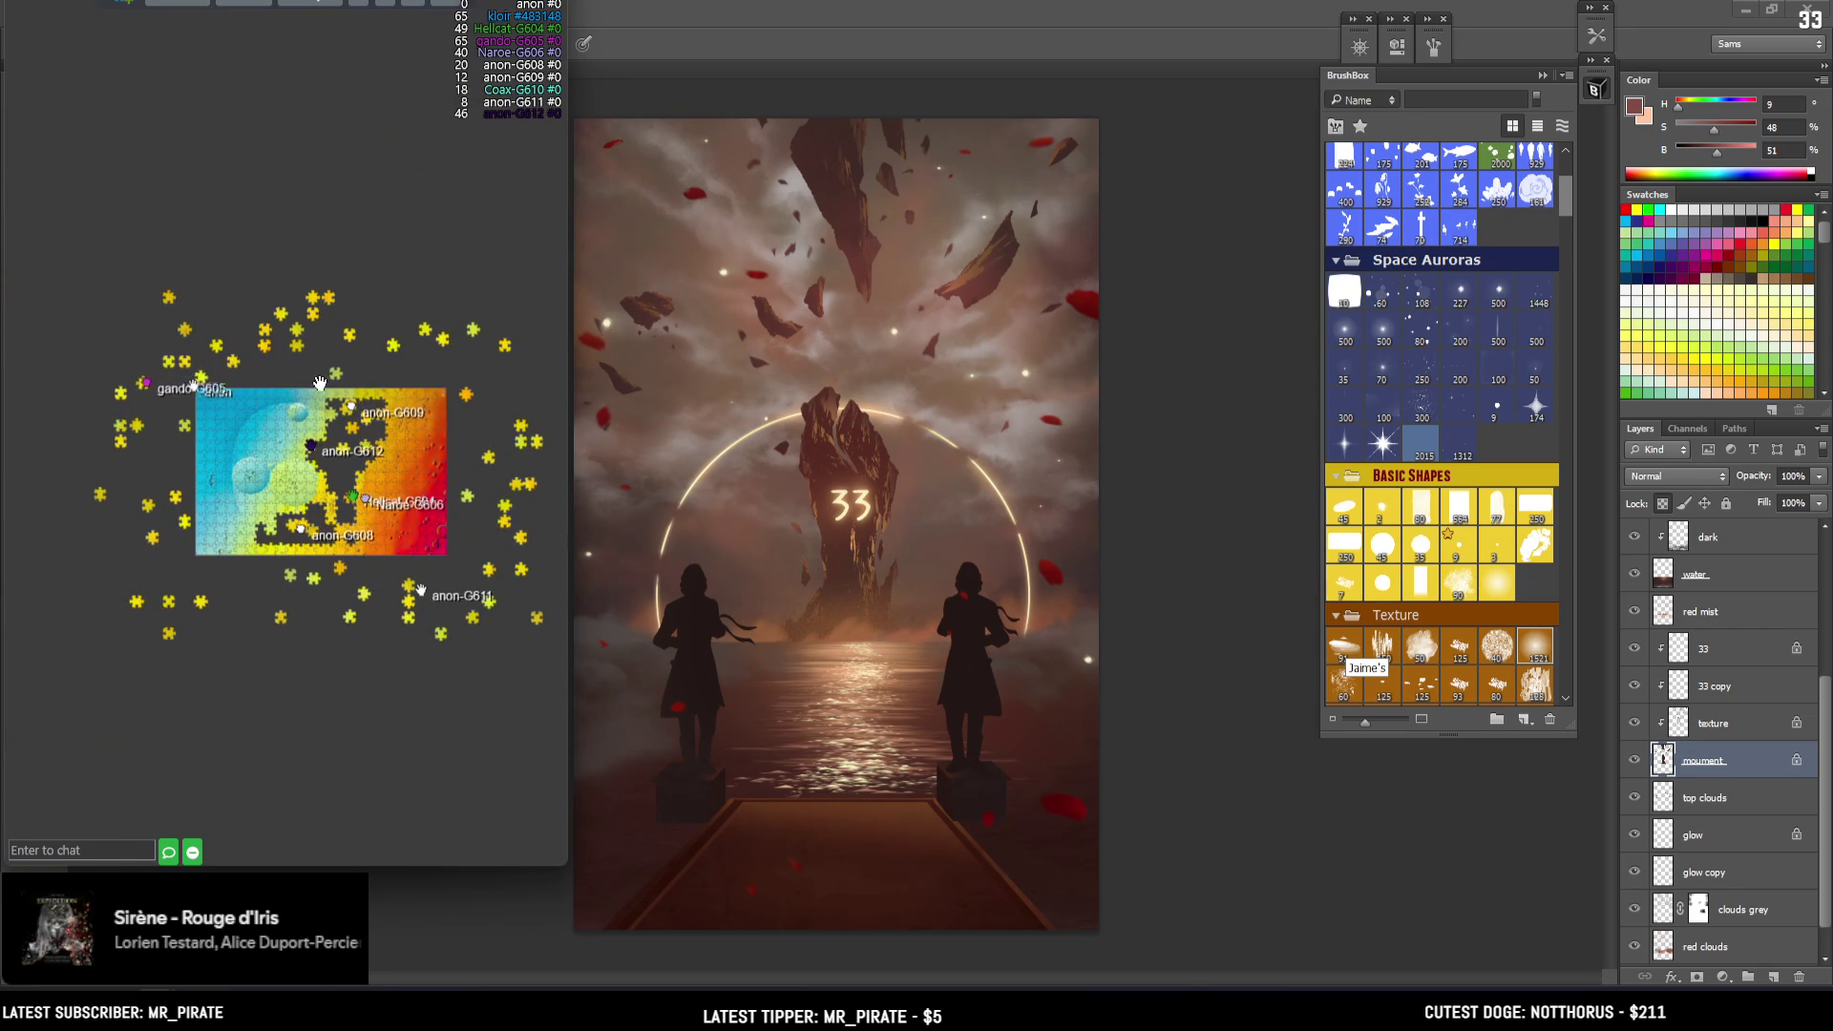
scroll(306, 472, "up", 2)
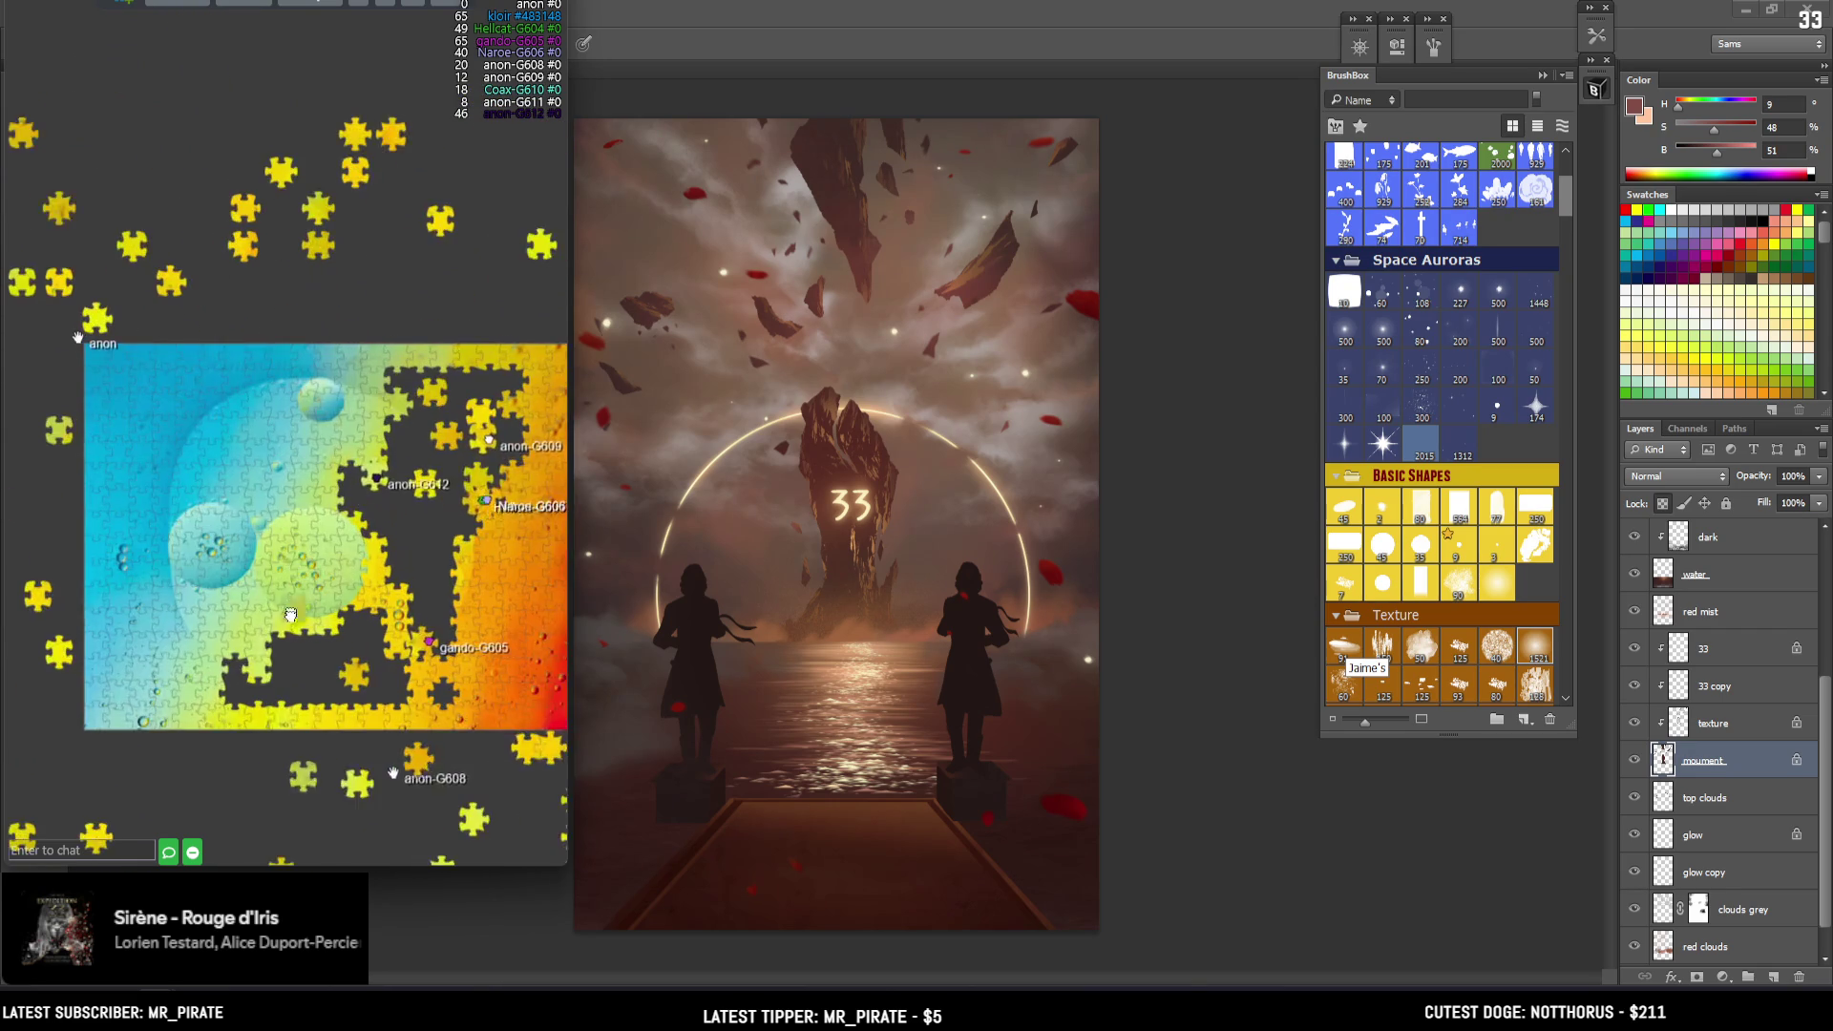
scroll(305, 472, "up", 2)
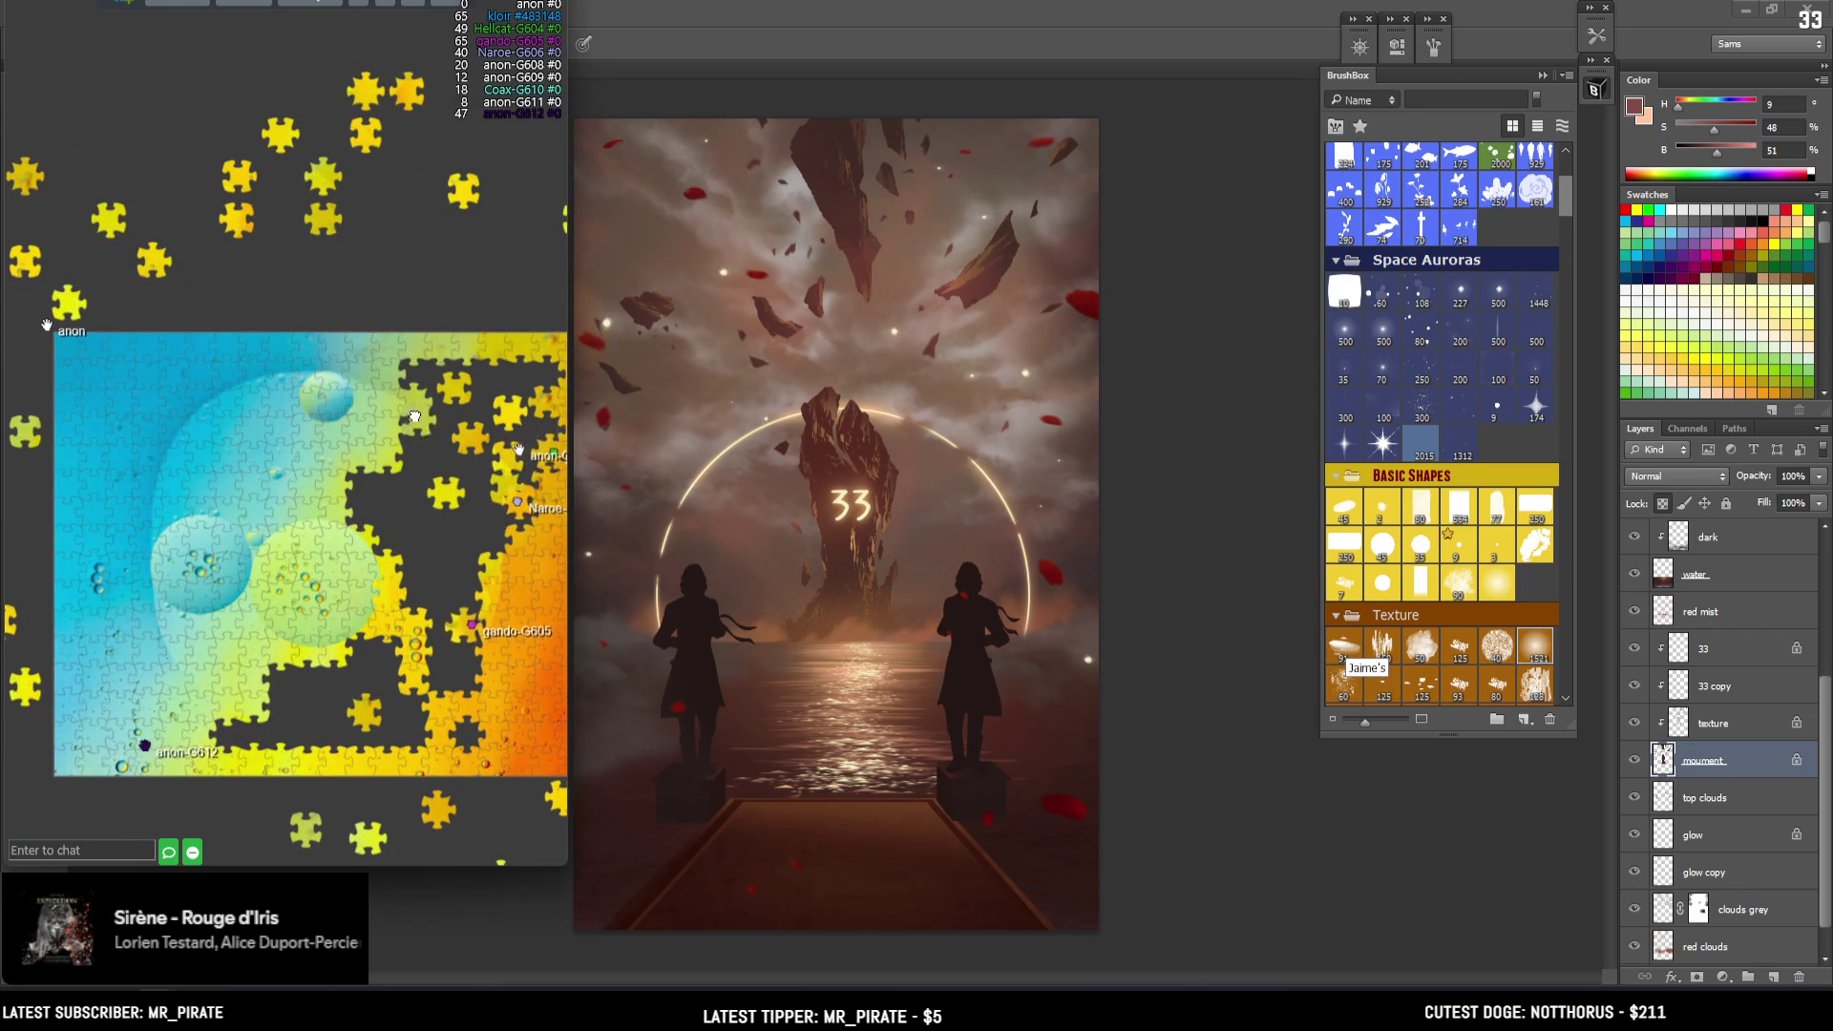
scroll(413, 401, "down", 2)
scroll(417, 478, "down", 2)
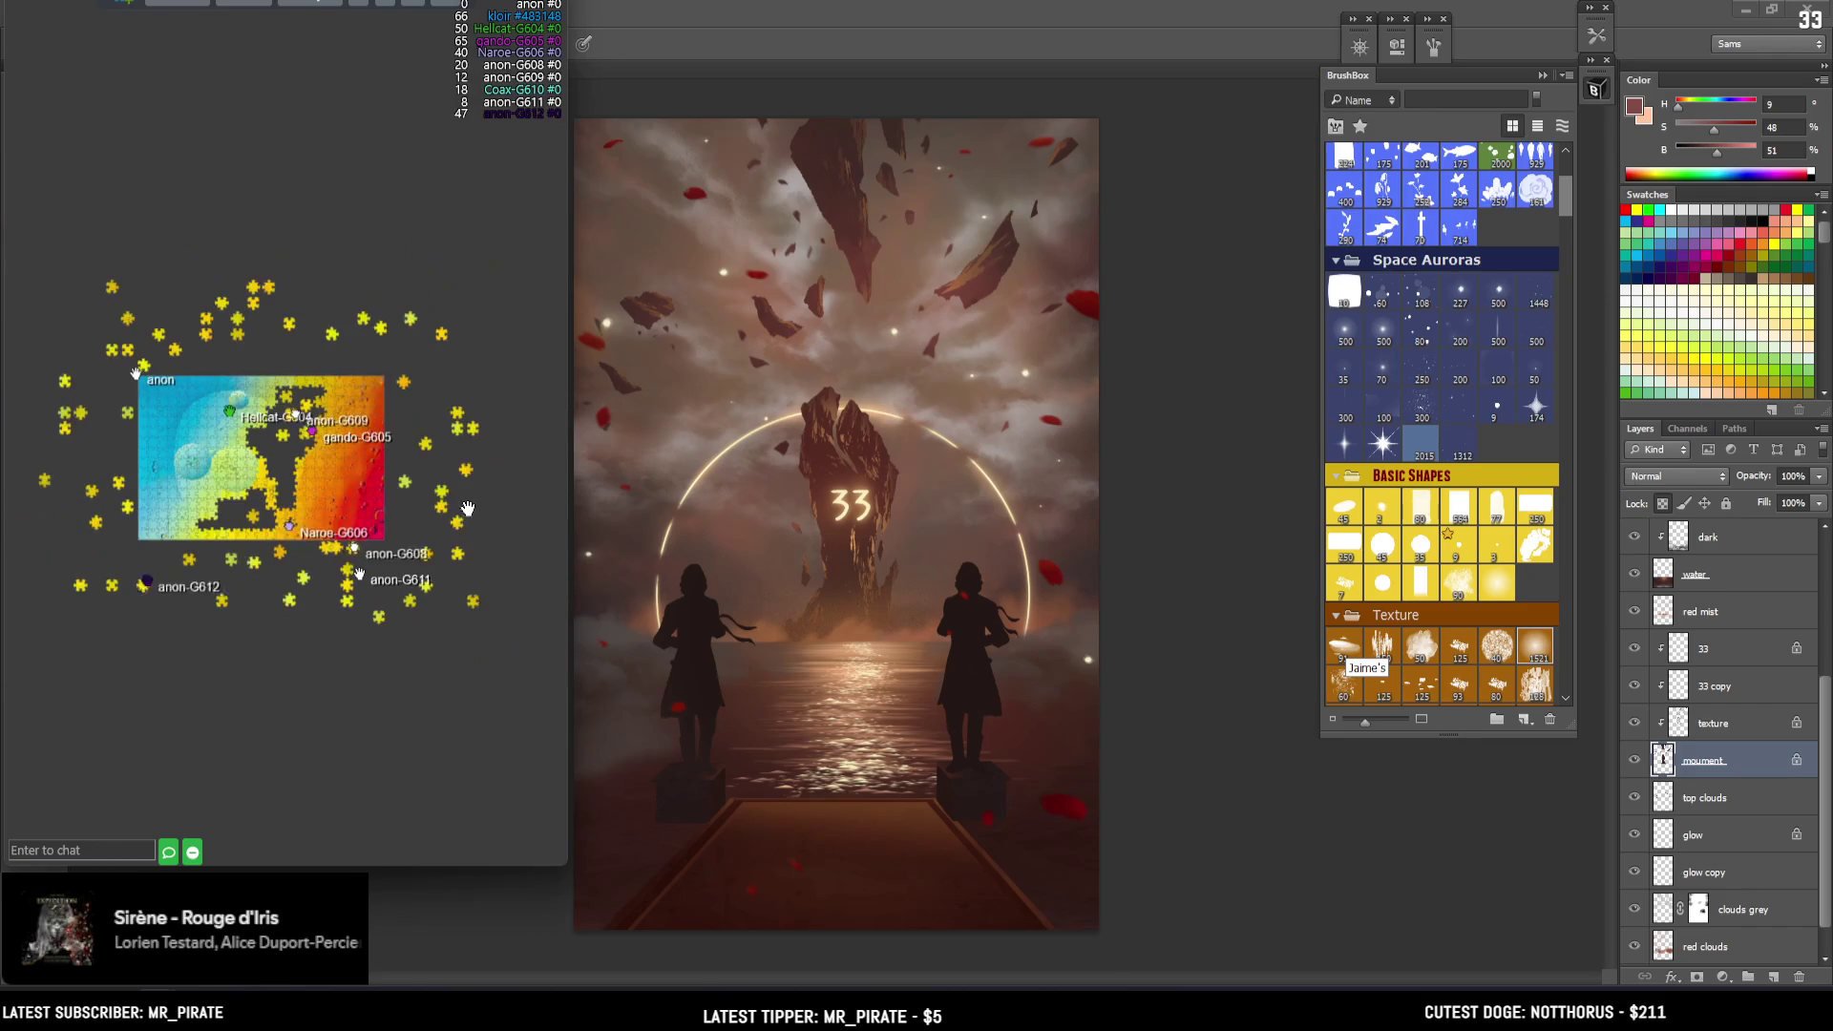
scroll(406, 483, "up", 2)
scroll(407, 483, "up", 1)
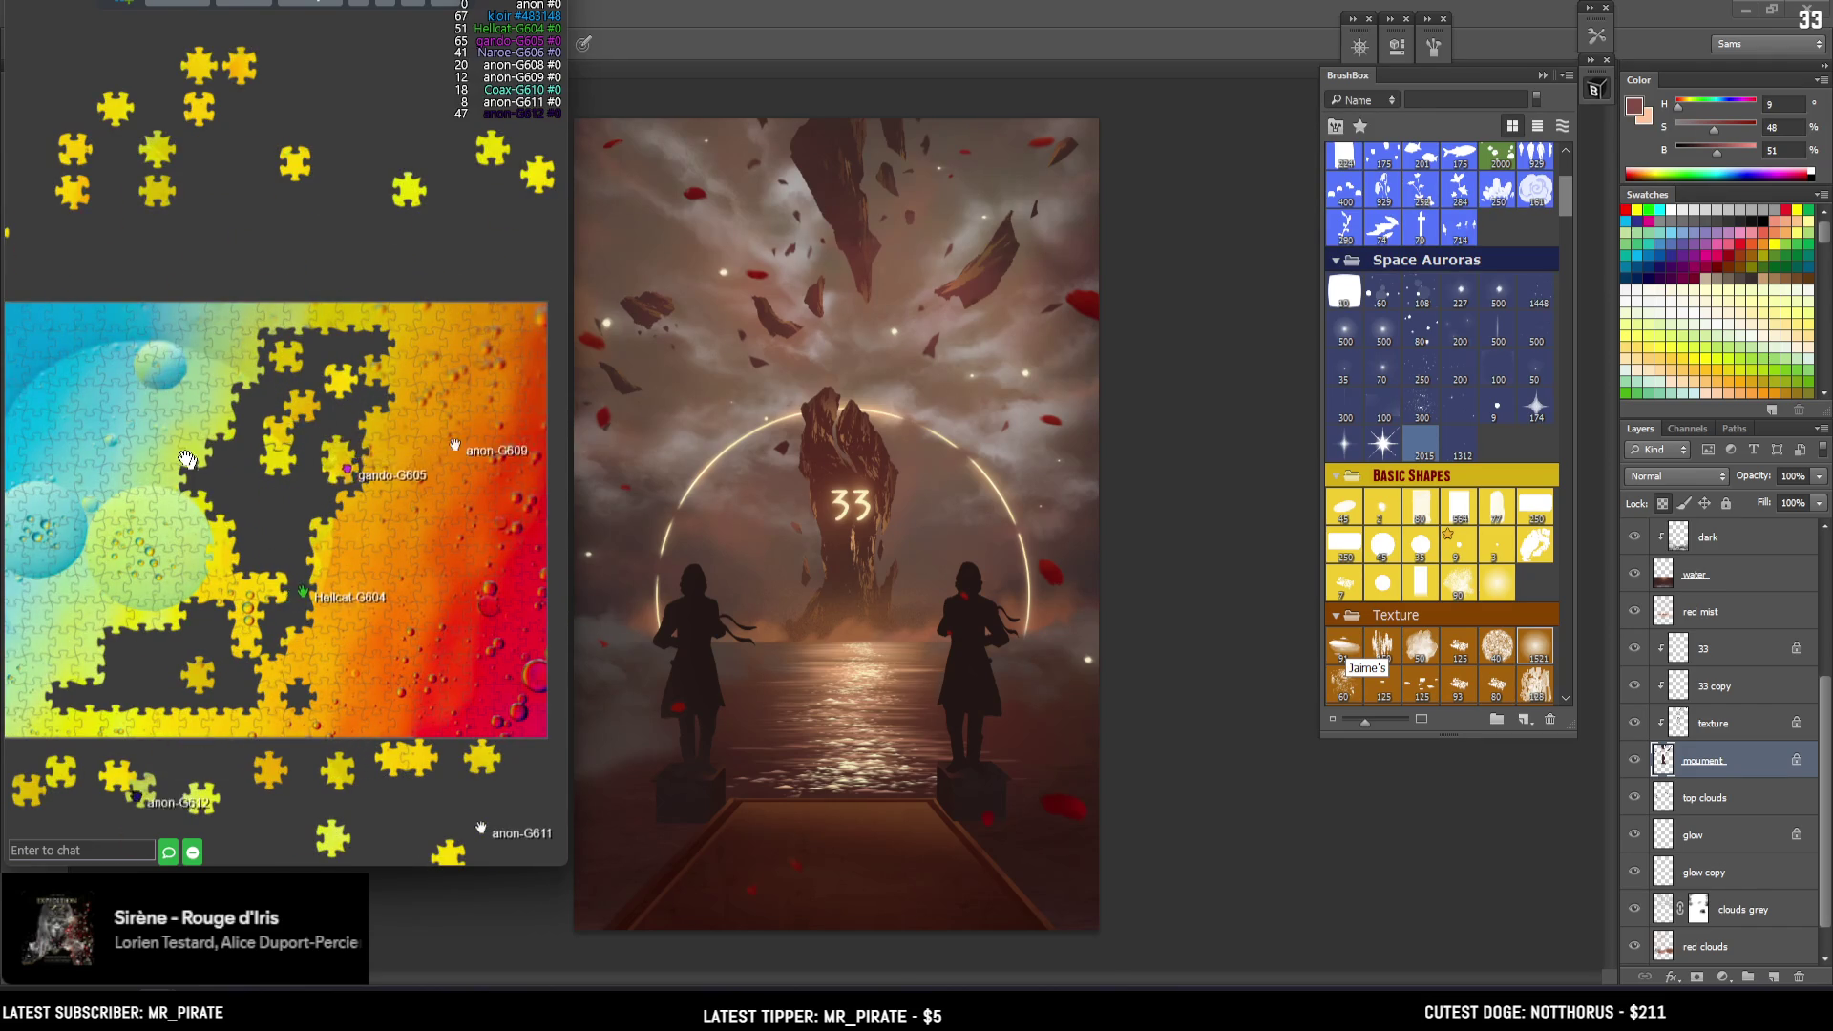
scroll(190, 462, "down", 2)
scroll(315, 642, "up", 2)
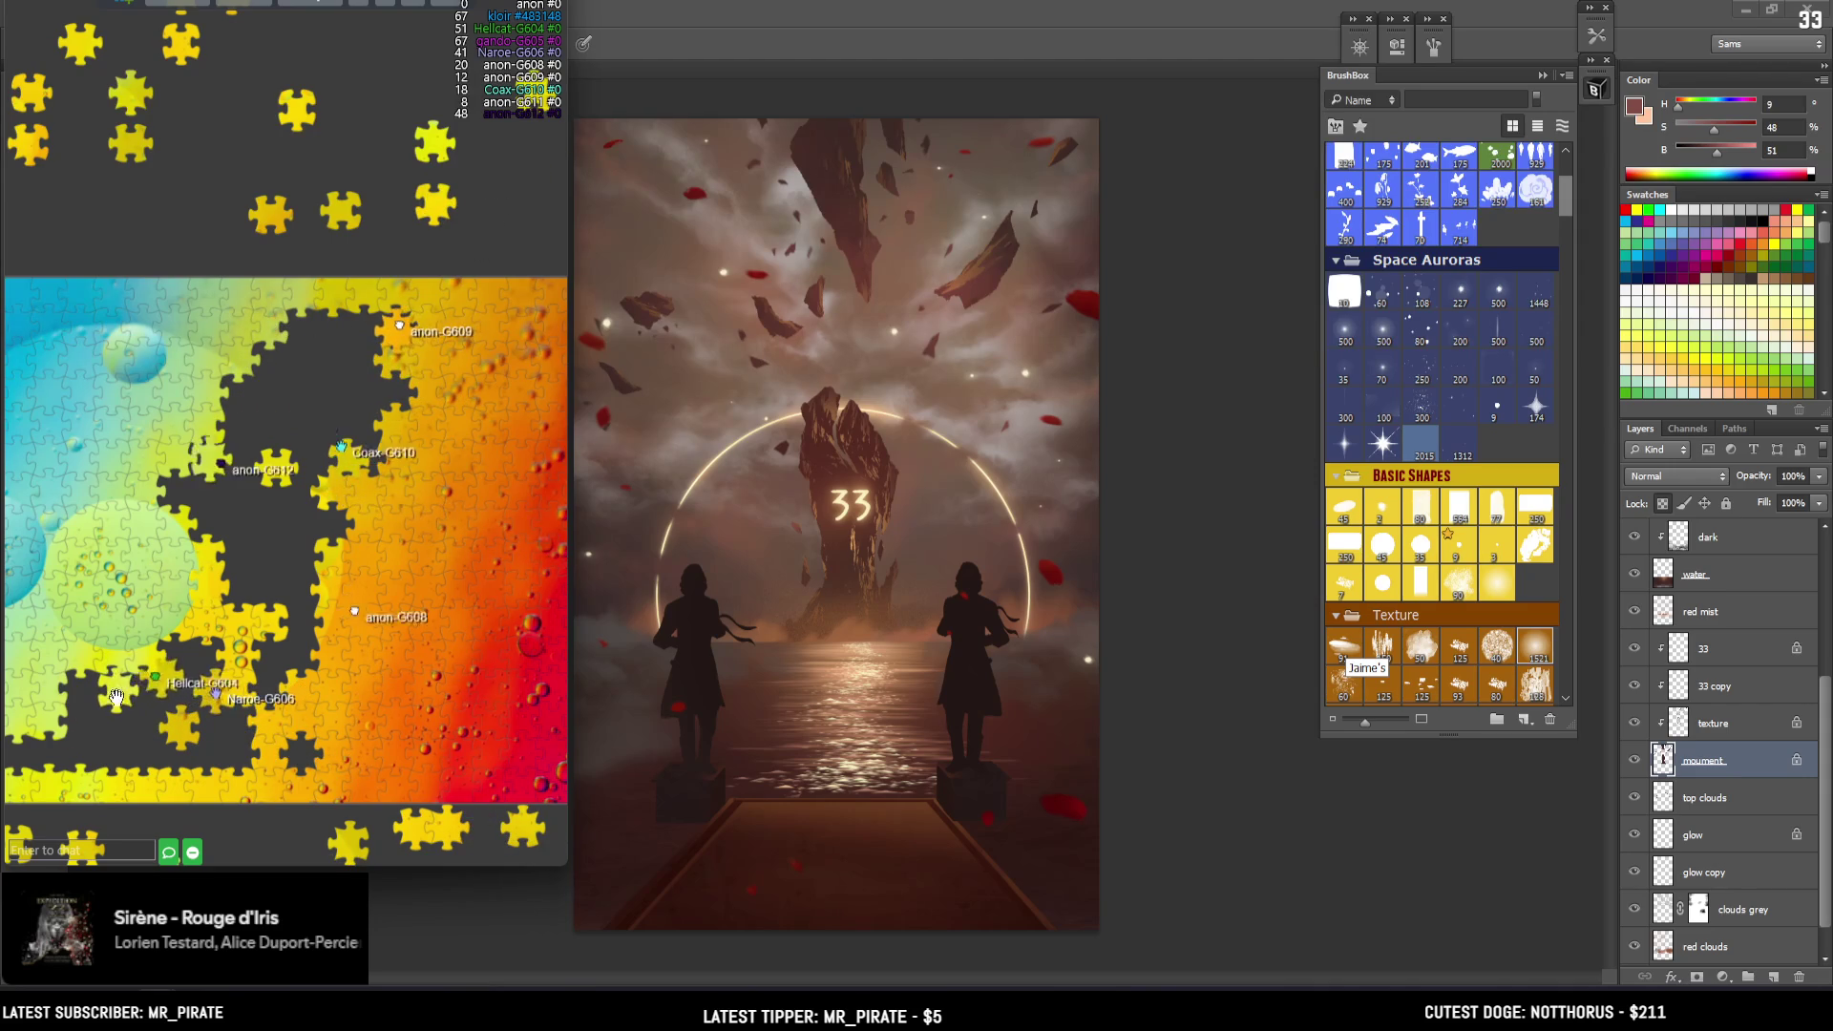
scroll(339, 723, "down", 2)
scroll(327, 648, "up", 1)
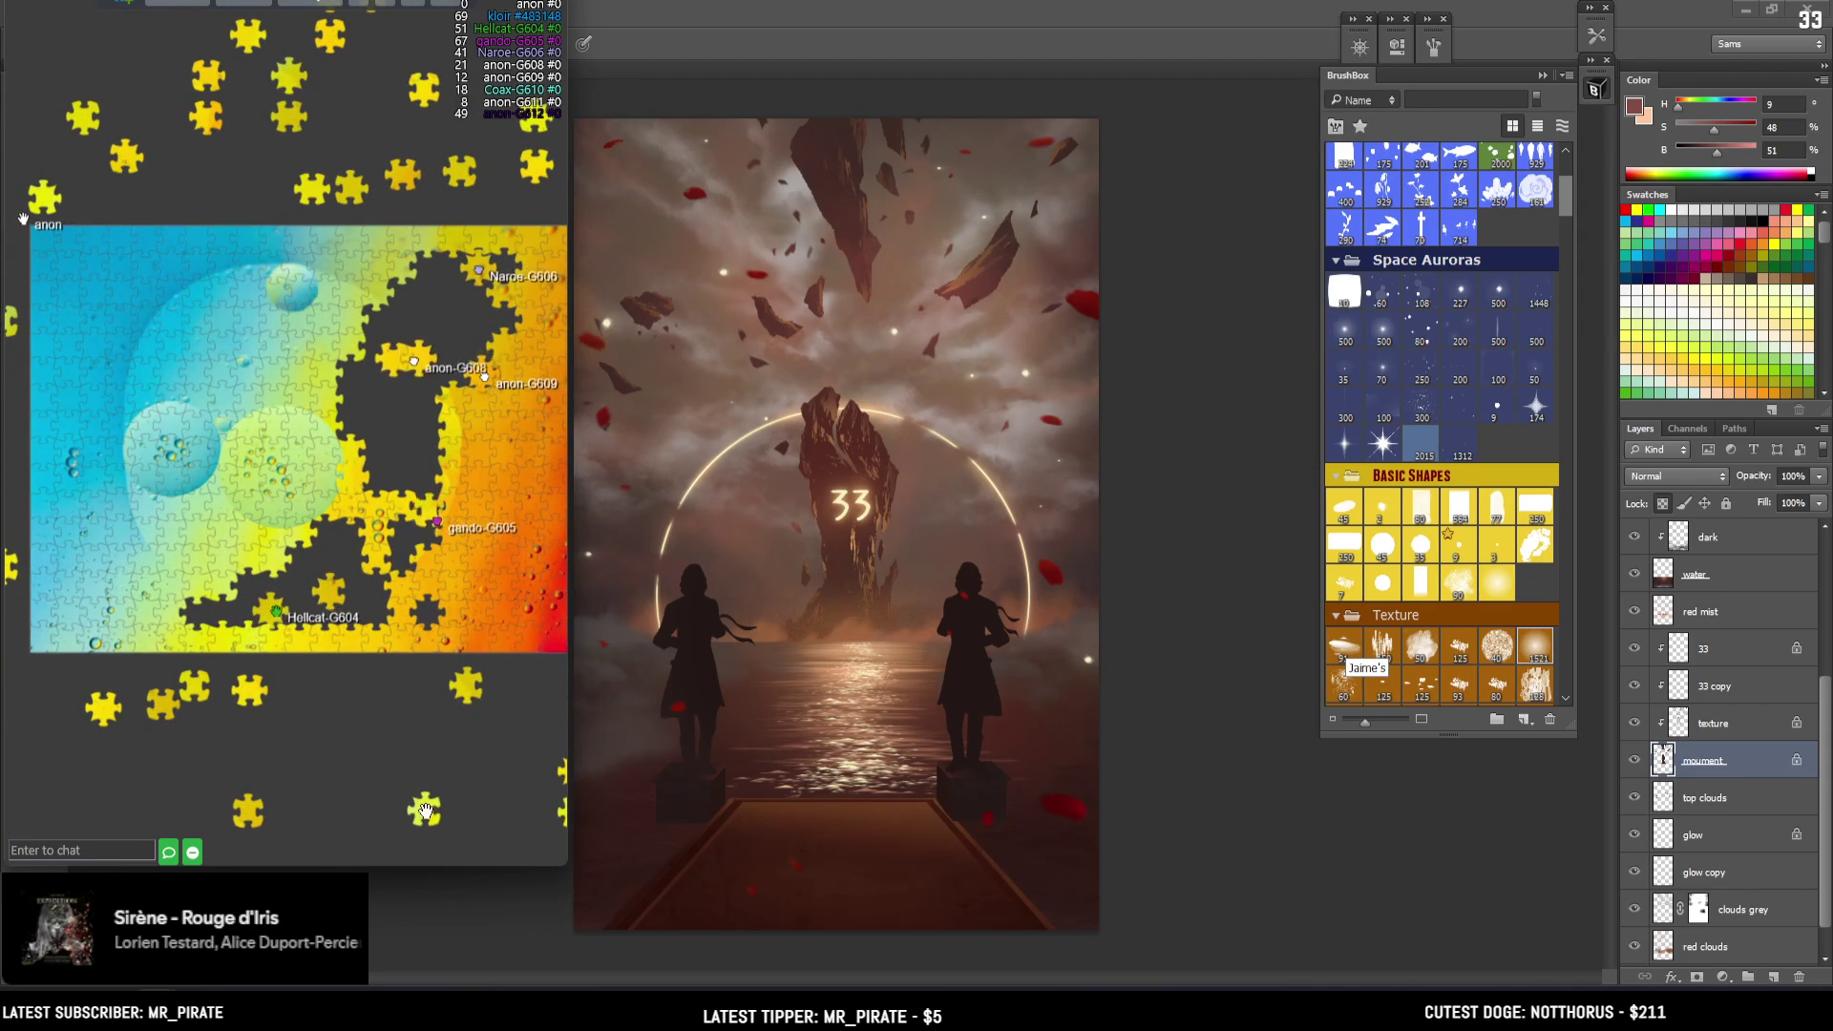
left_click_drag(331, 766, 380, 809)
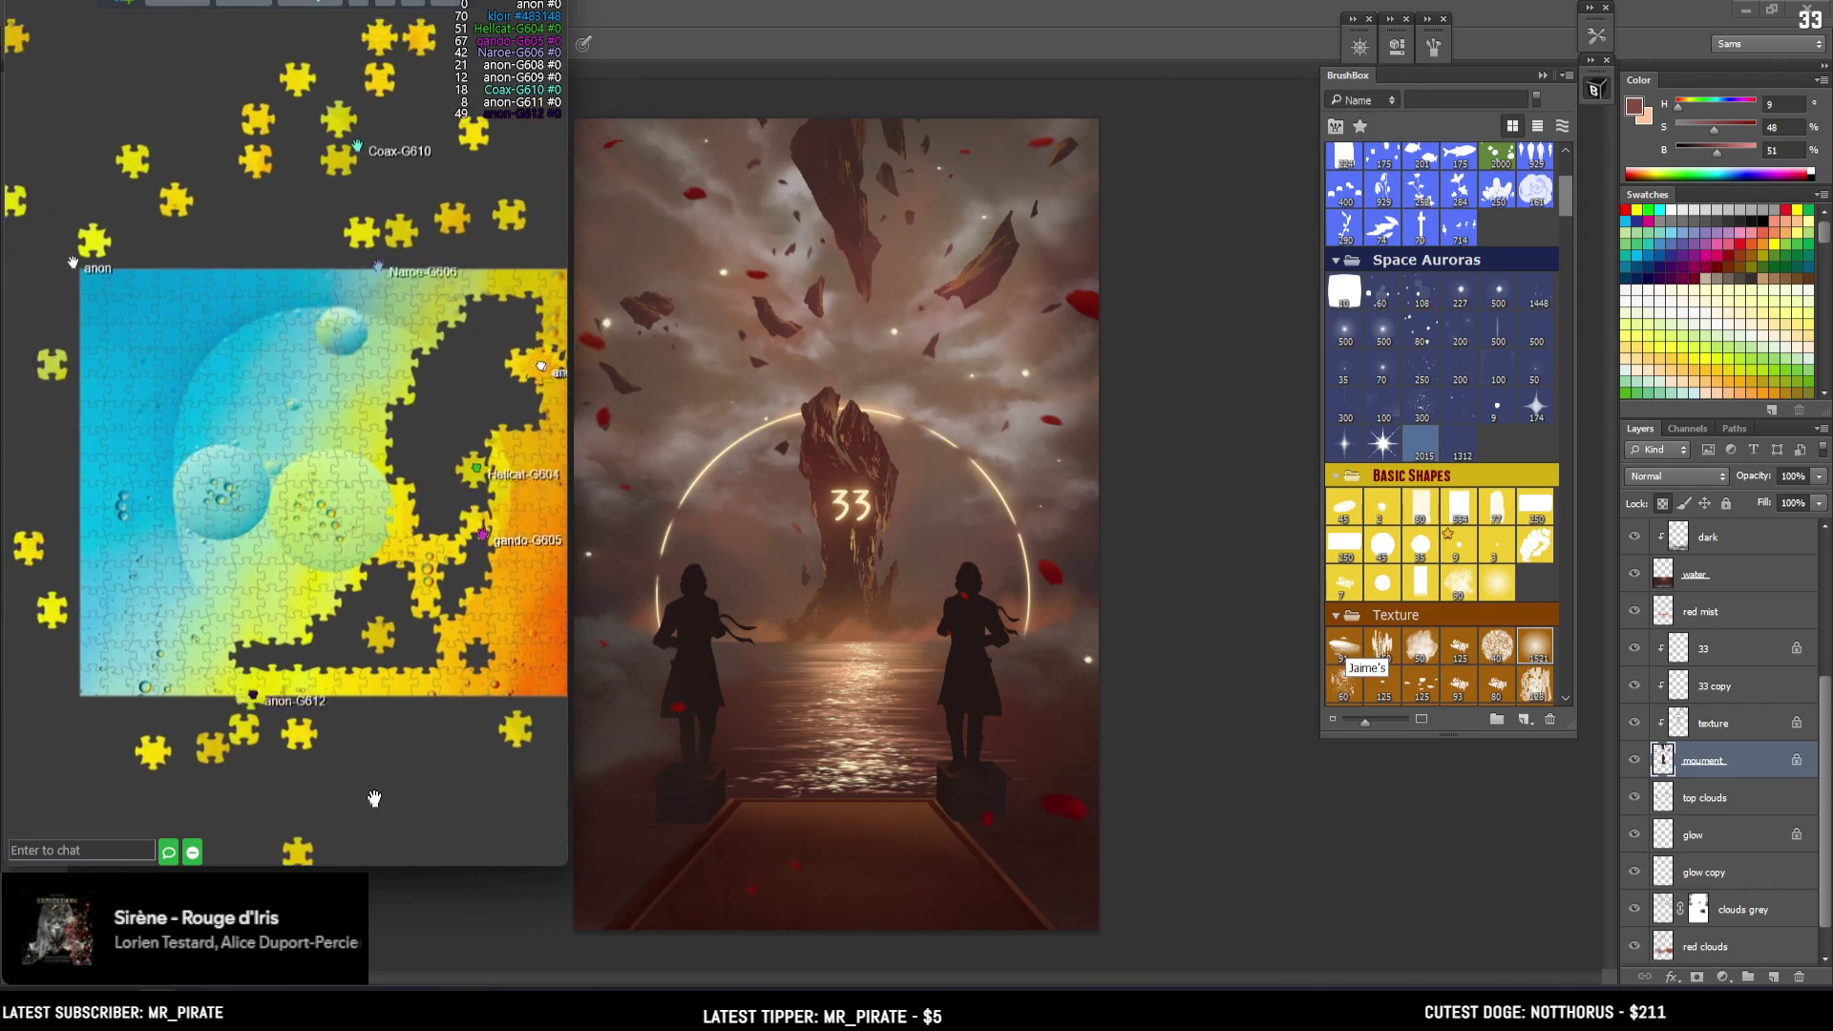
scroll(117, 405, "down", 2)
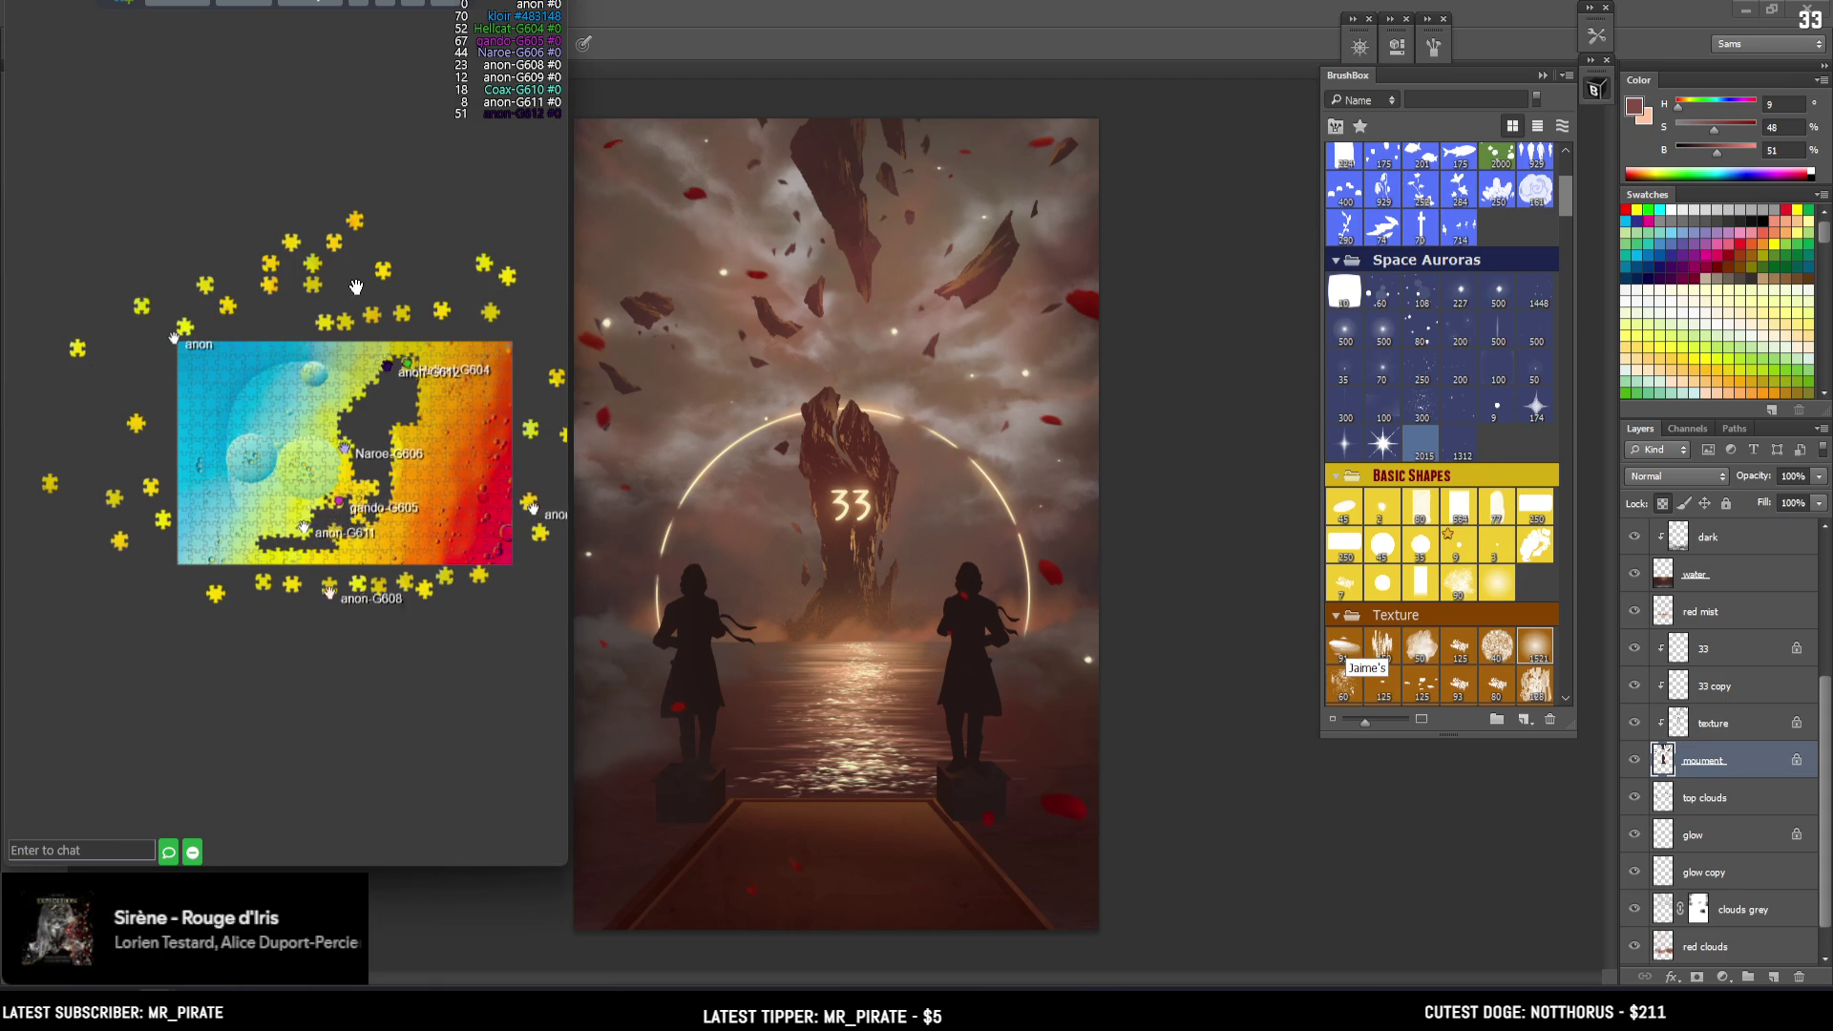
Zoom in and fit yellow pieces, including the spare from below the board, into the dark gaps
scroll(393, 438, "up", 2)
scroll(410, 449, "up", 2)
scroll(434, 463, "up", 2)
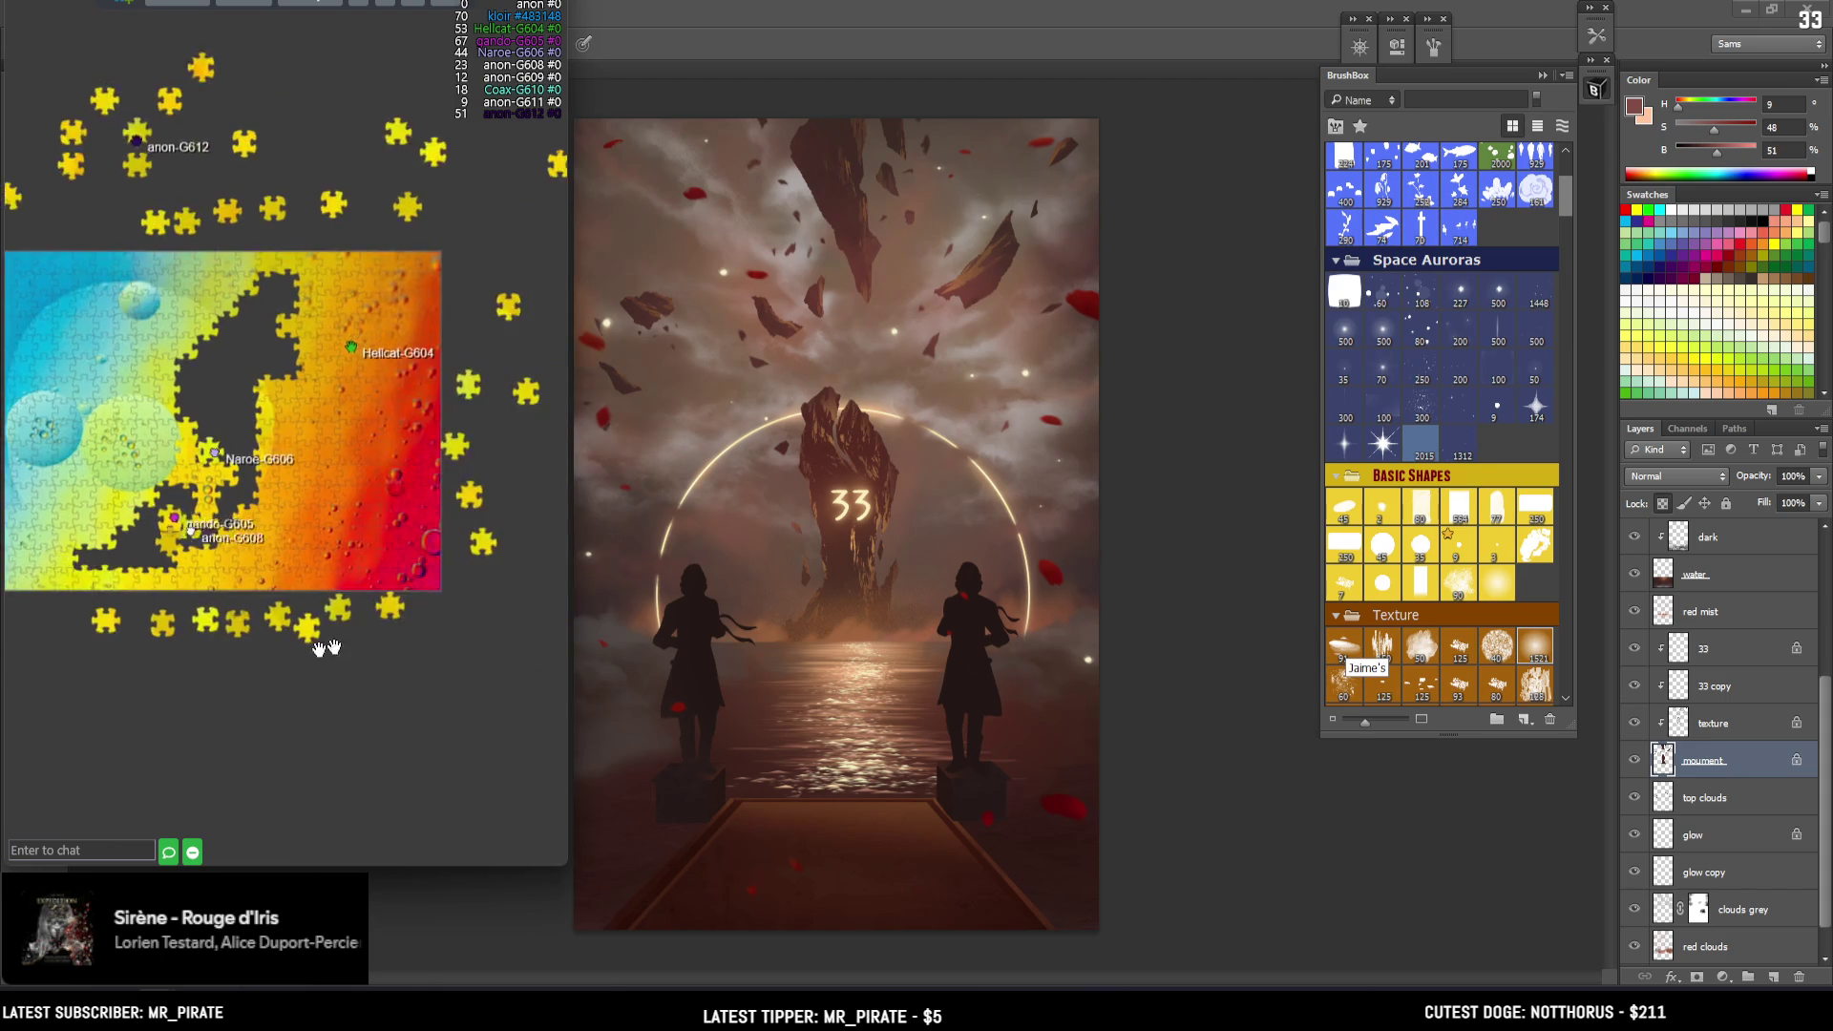
scroll(461, 484, "up", 2)
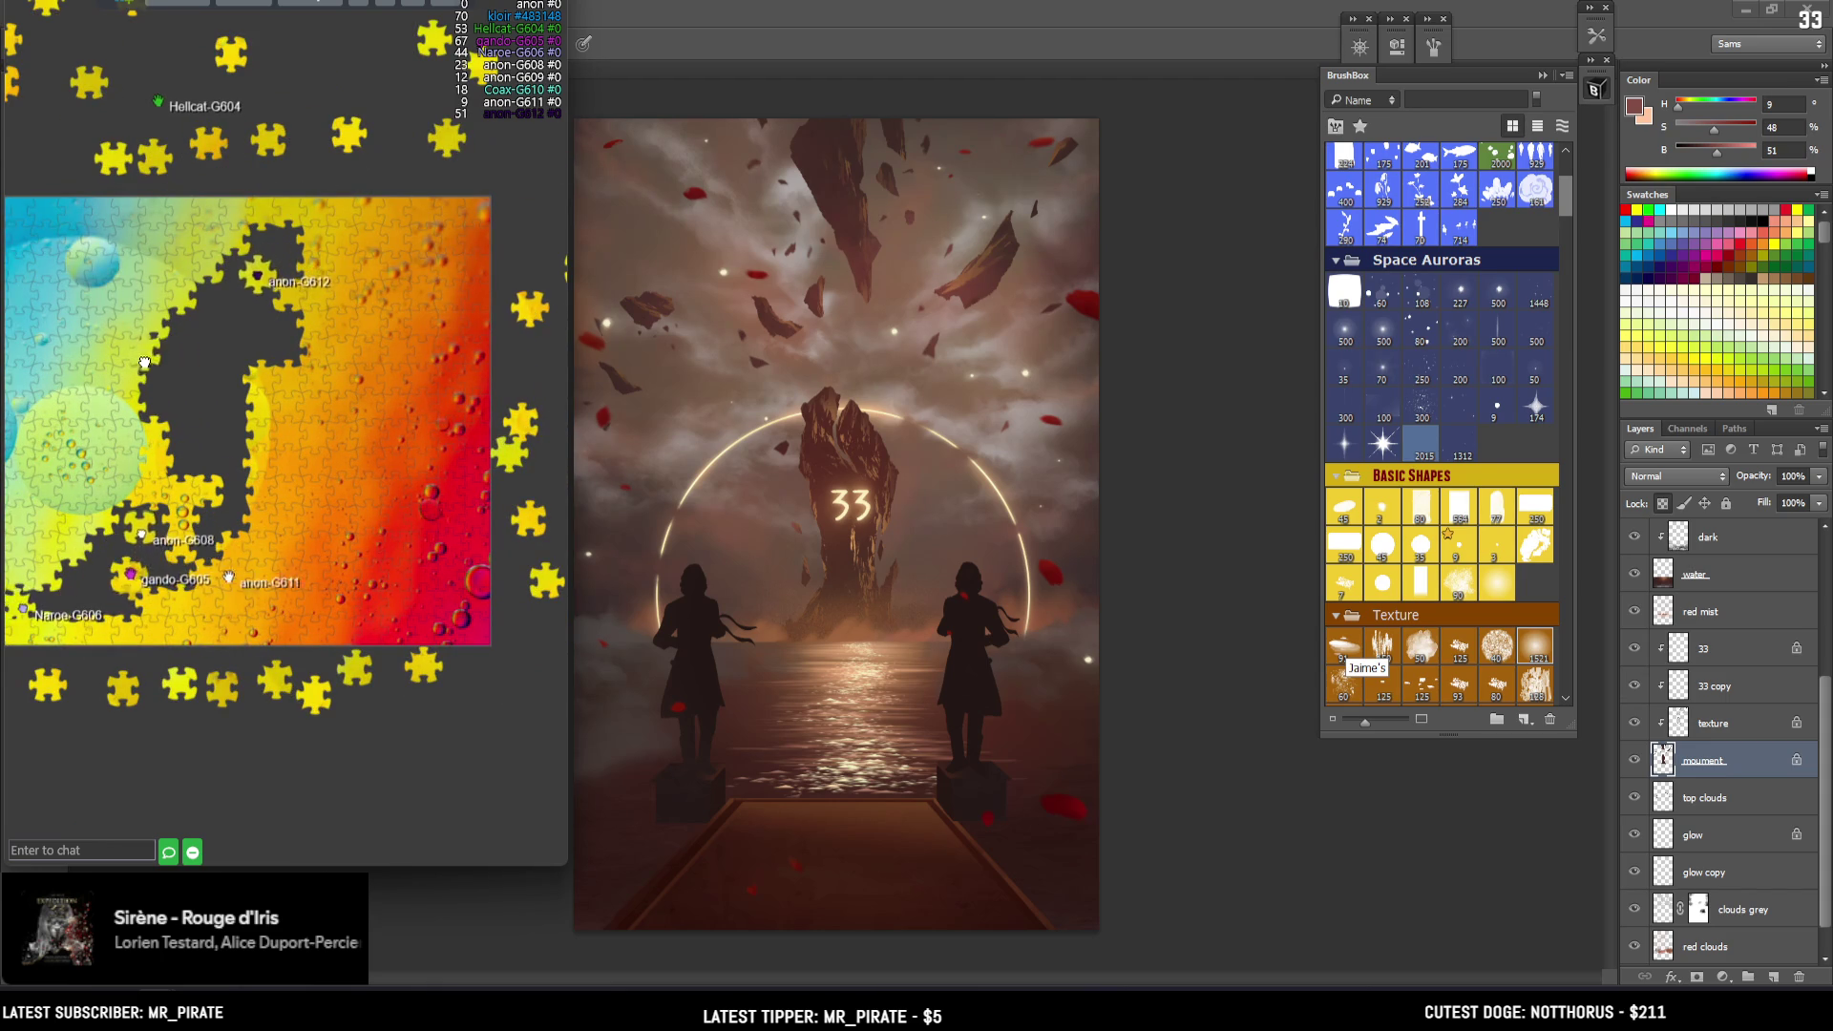
scroll(167, 401, "down", 2)
scroll(164, 458, "down", 2)
scroll(164, 521, "down", 2)
scroll(267, 425, "up", 5)
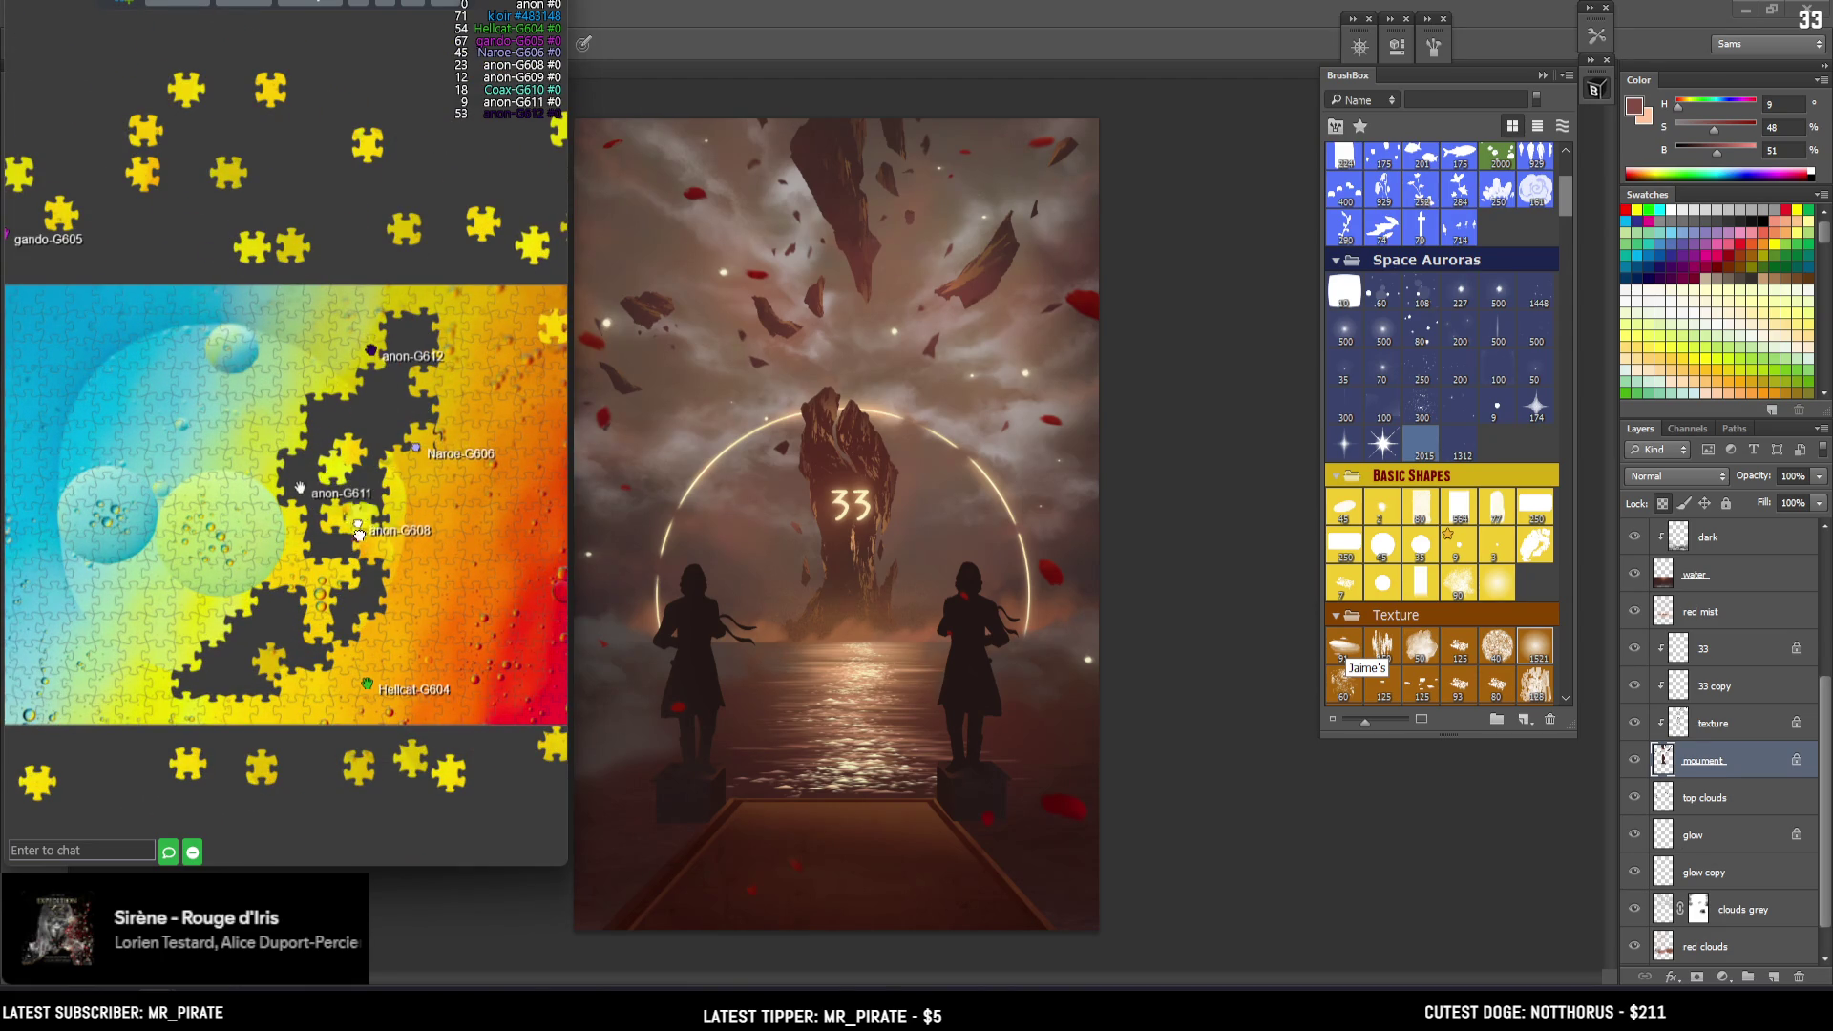
scroll(397, 696, "down", 3)
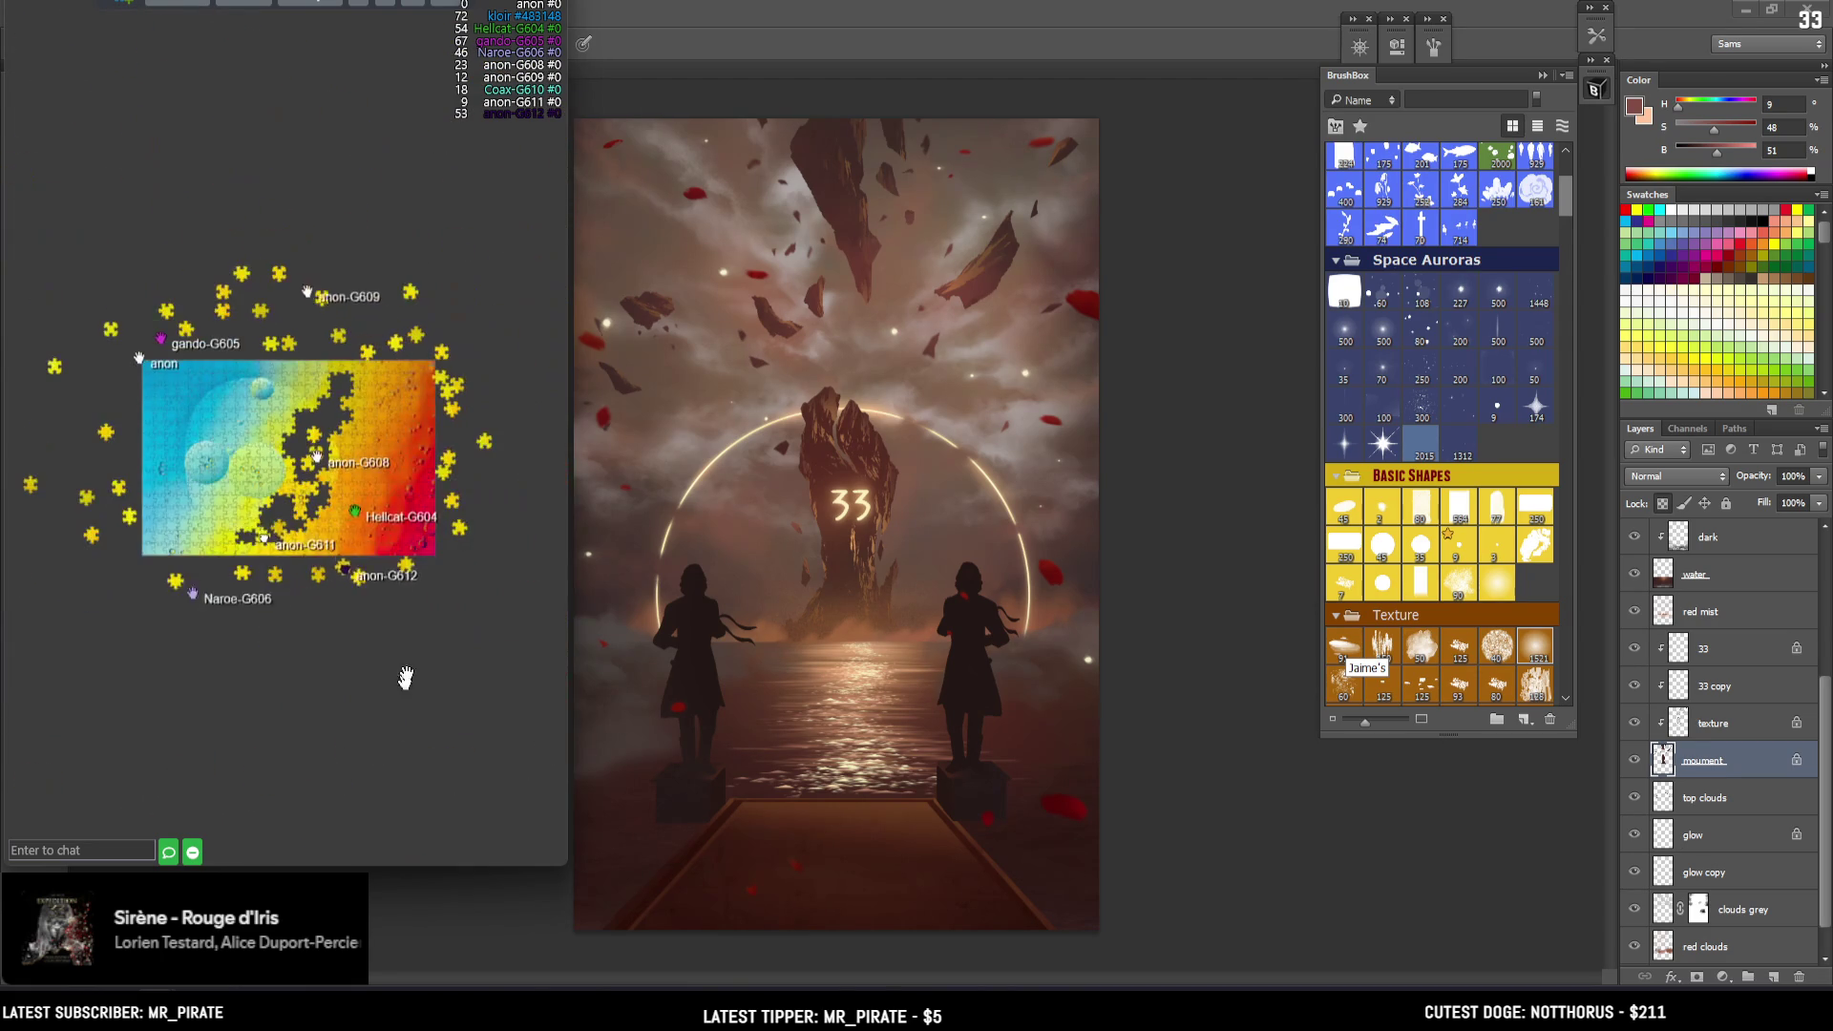
scroll(397, 703, "up", 2)
scroll(286, 420, "up", 2)
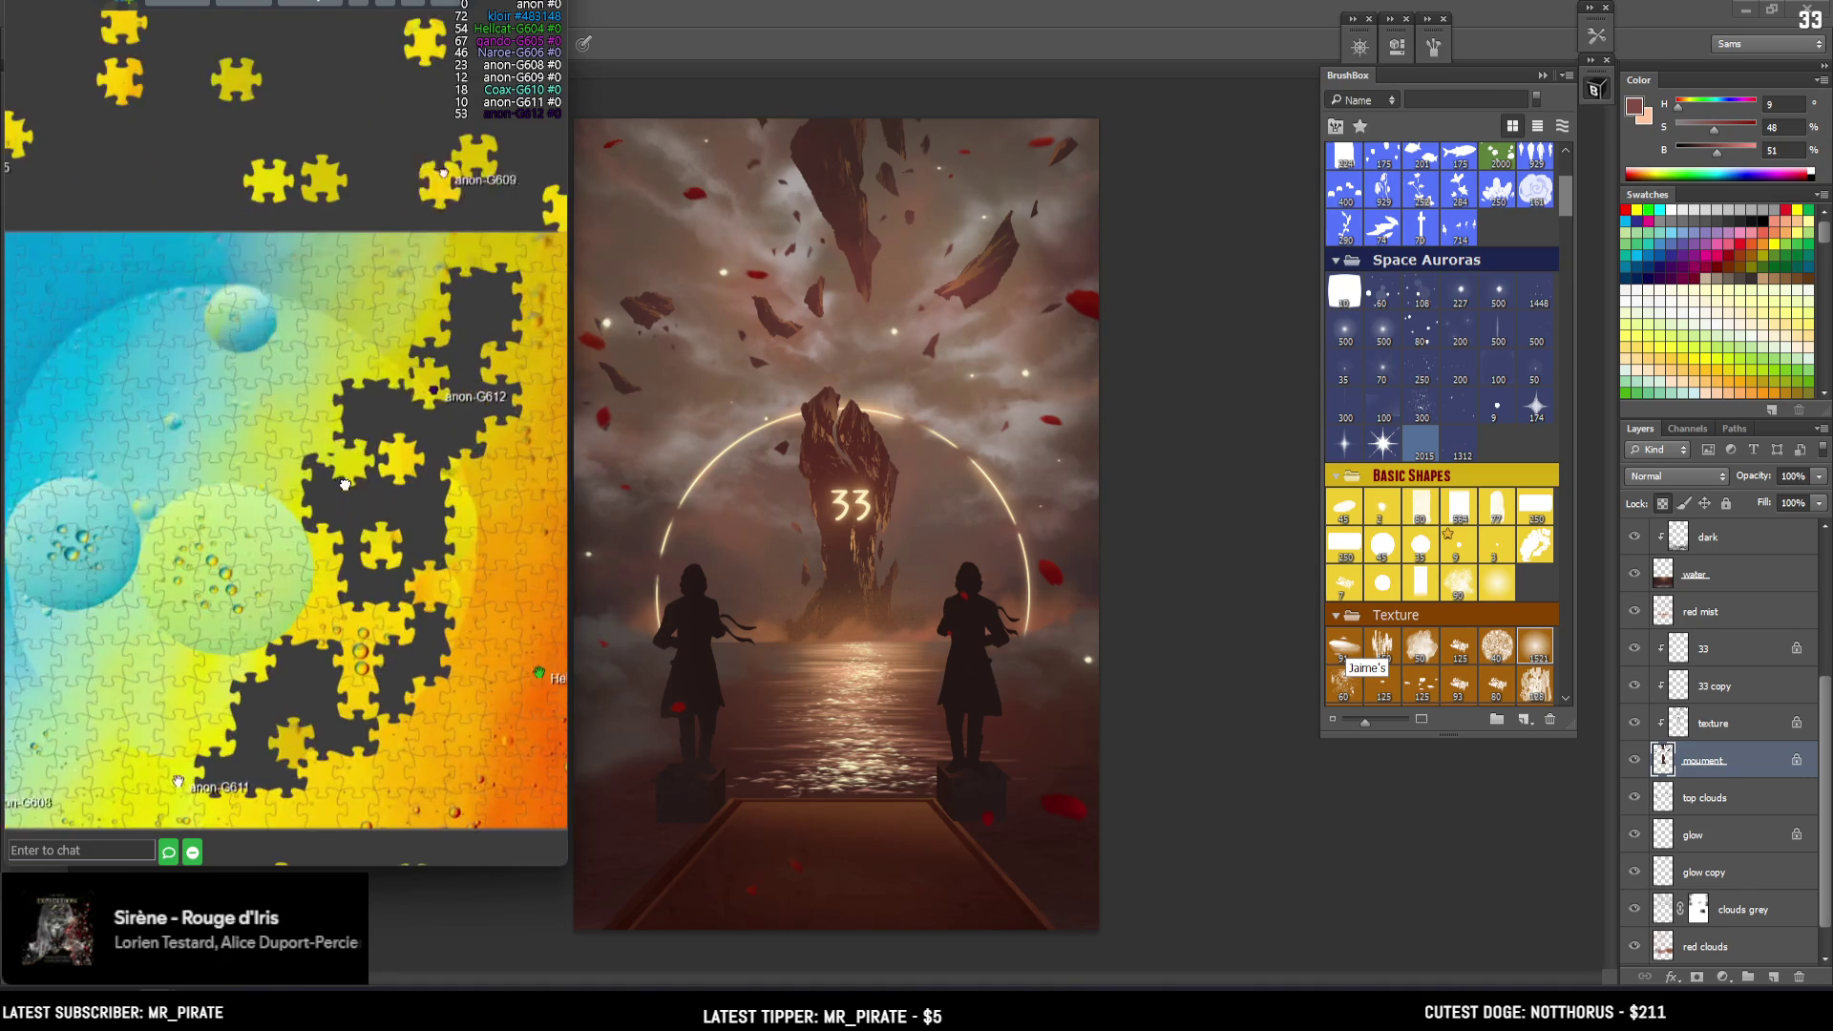
scroll(365, 611, "down", 3)
scroll(317, 642, "up", 2)
scroll(201, 740, "up", 2)
scroll(266, 605, "down", 2)
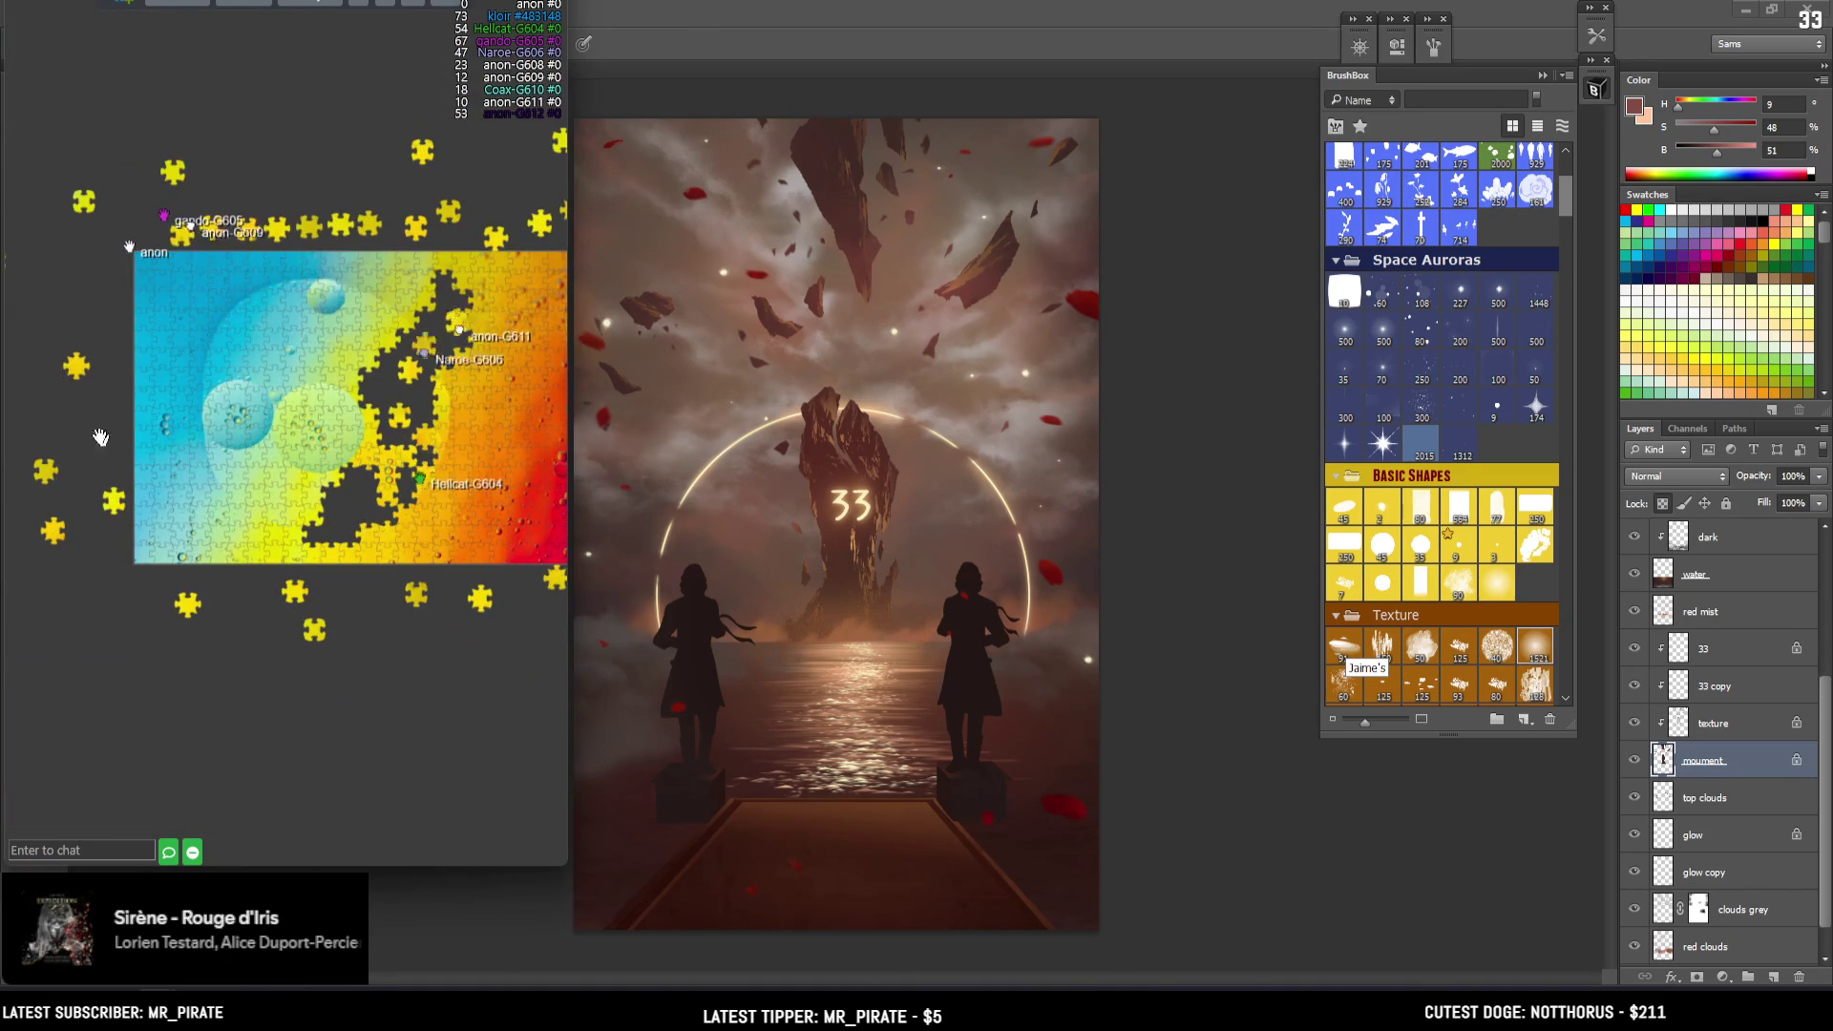
scroll(302, 560, "up", 2)
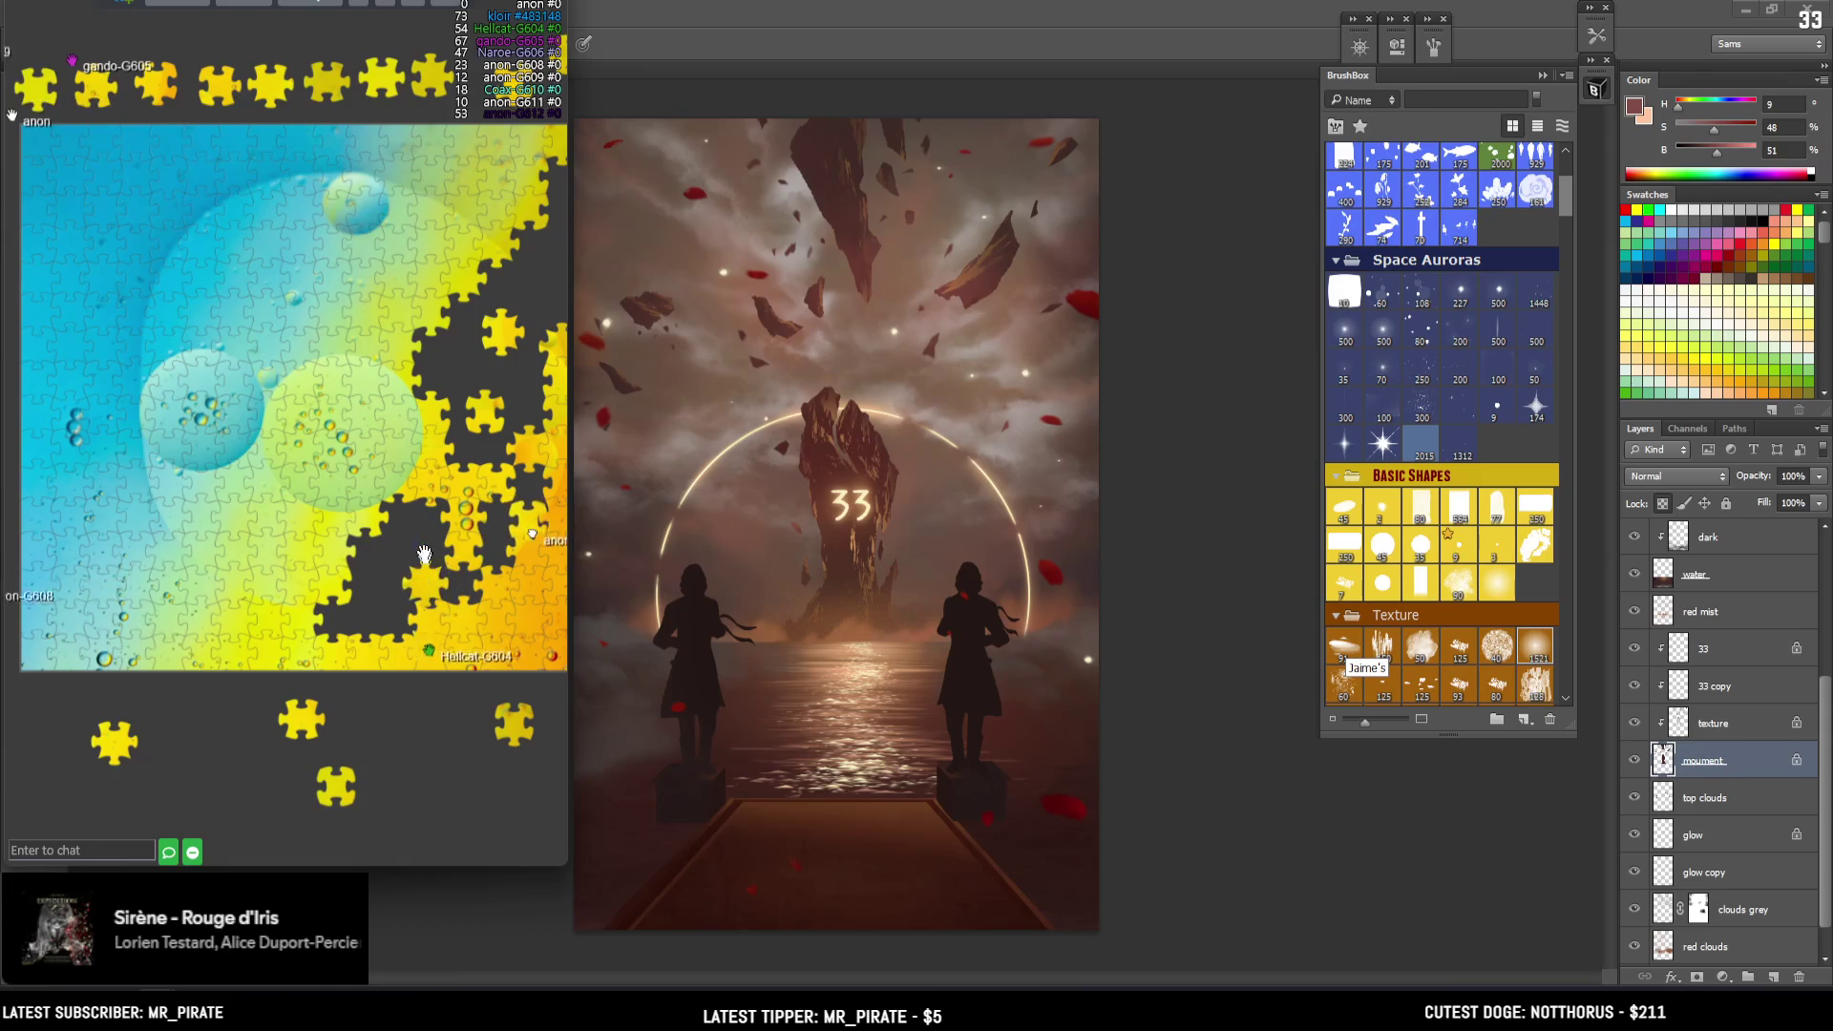
scroll(301, 561, "up", 2)
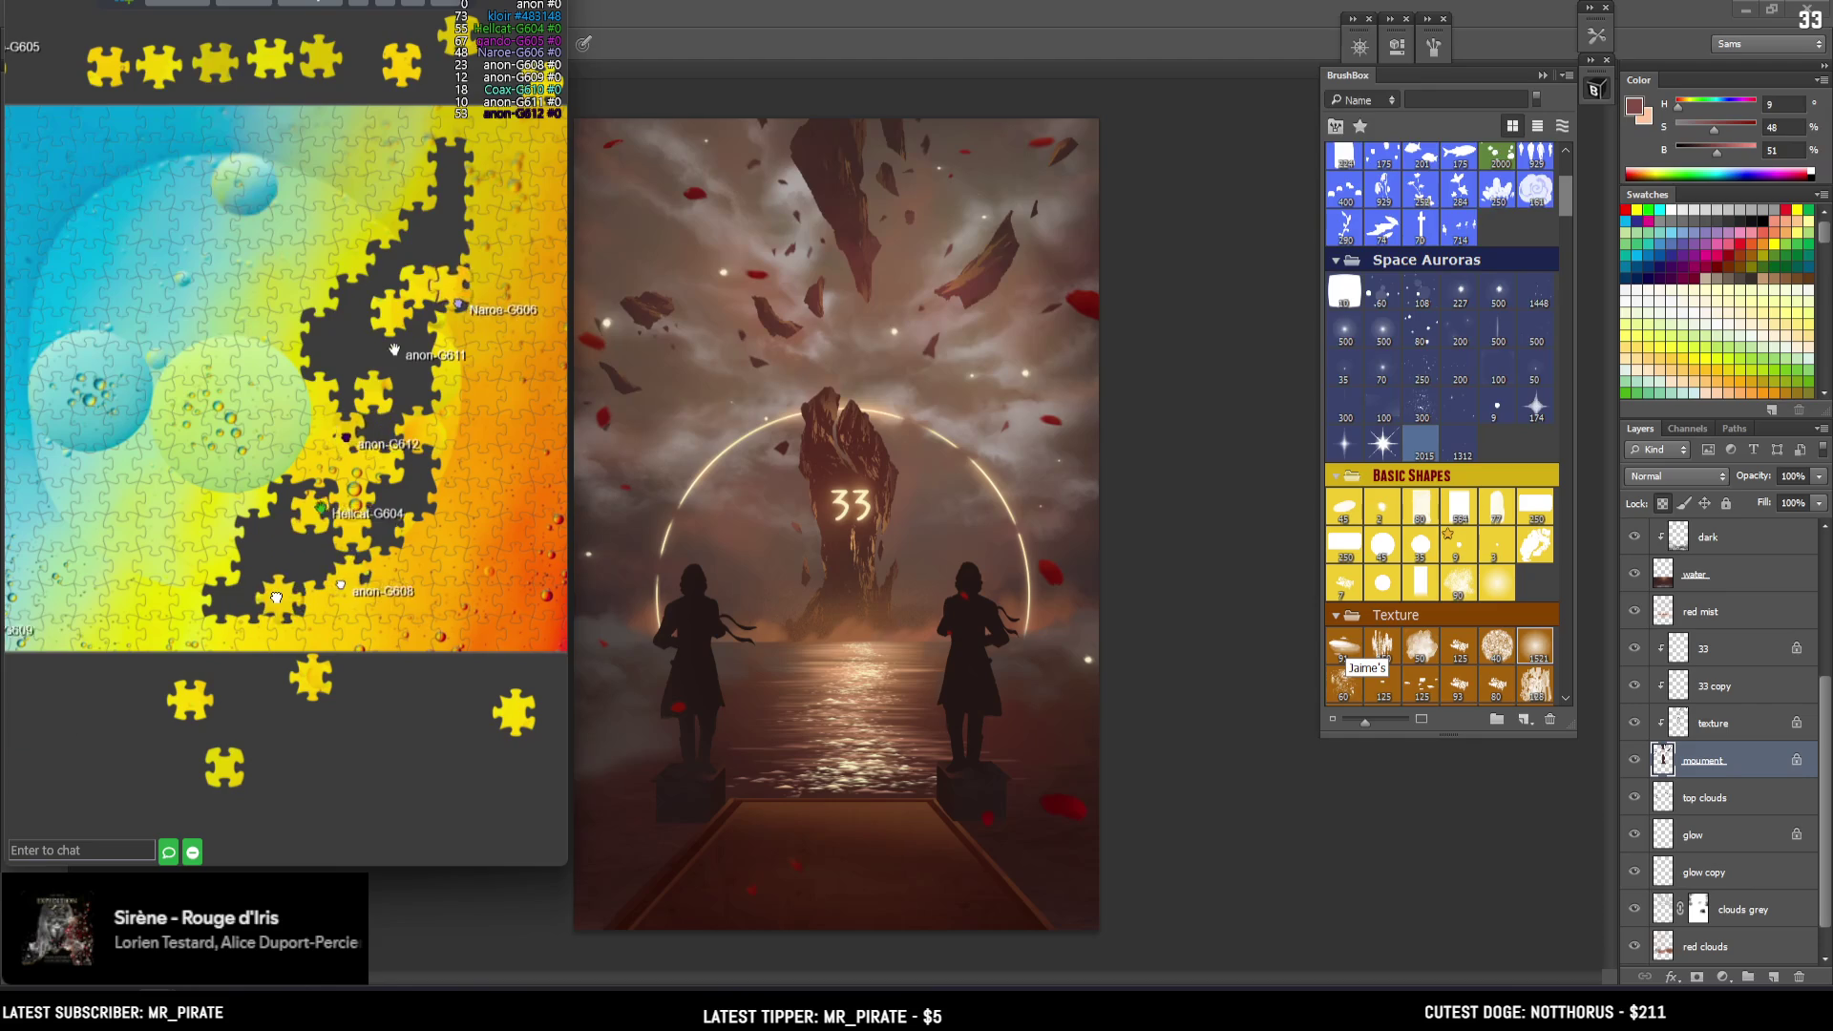
mouse_move(333, 408)
left_mouse_down()
mouse_move(343, 347)
mouse_move(361, 413)
left_mouse_up()
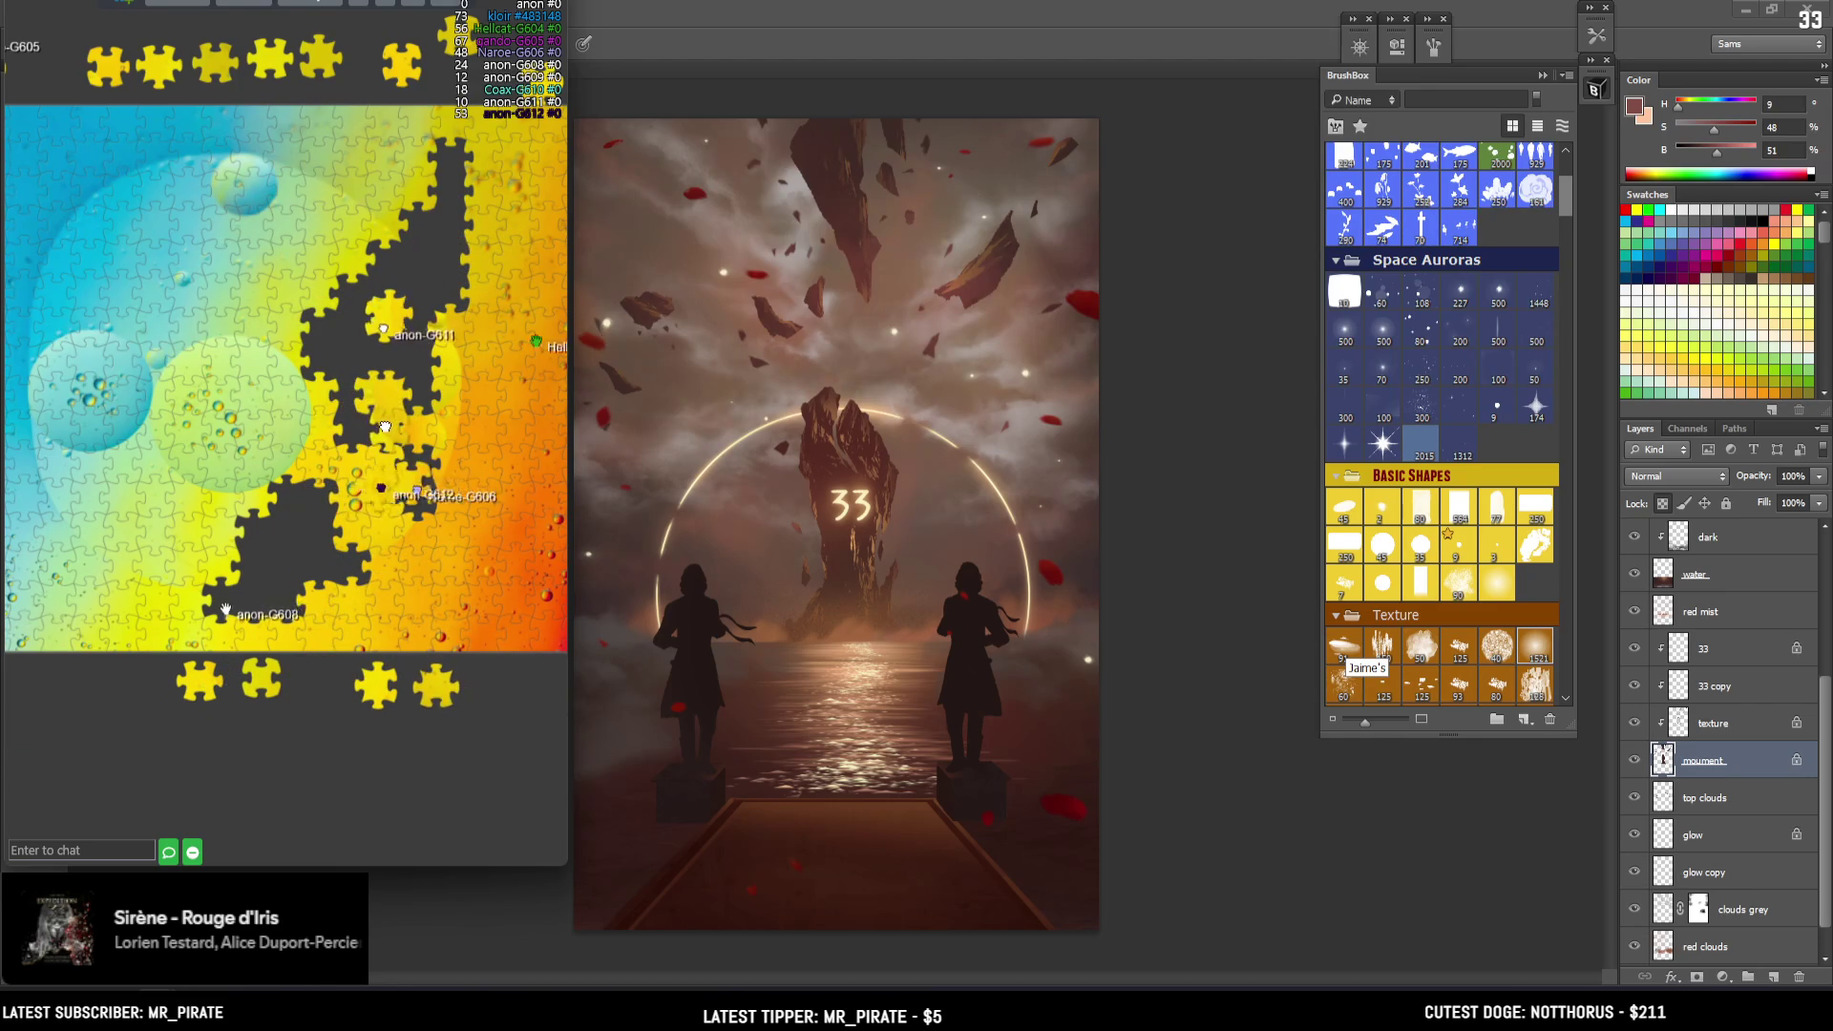
left_click_drag(373, 425, 417, 349)
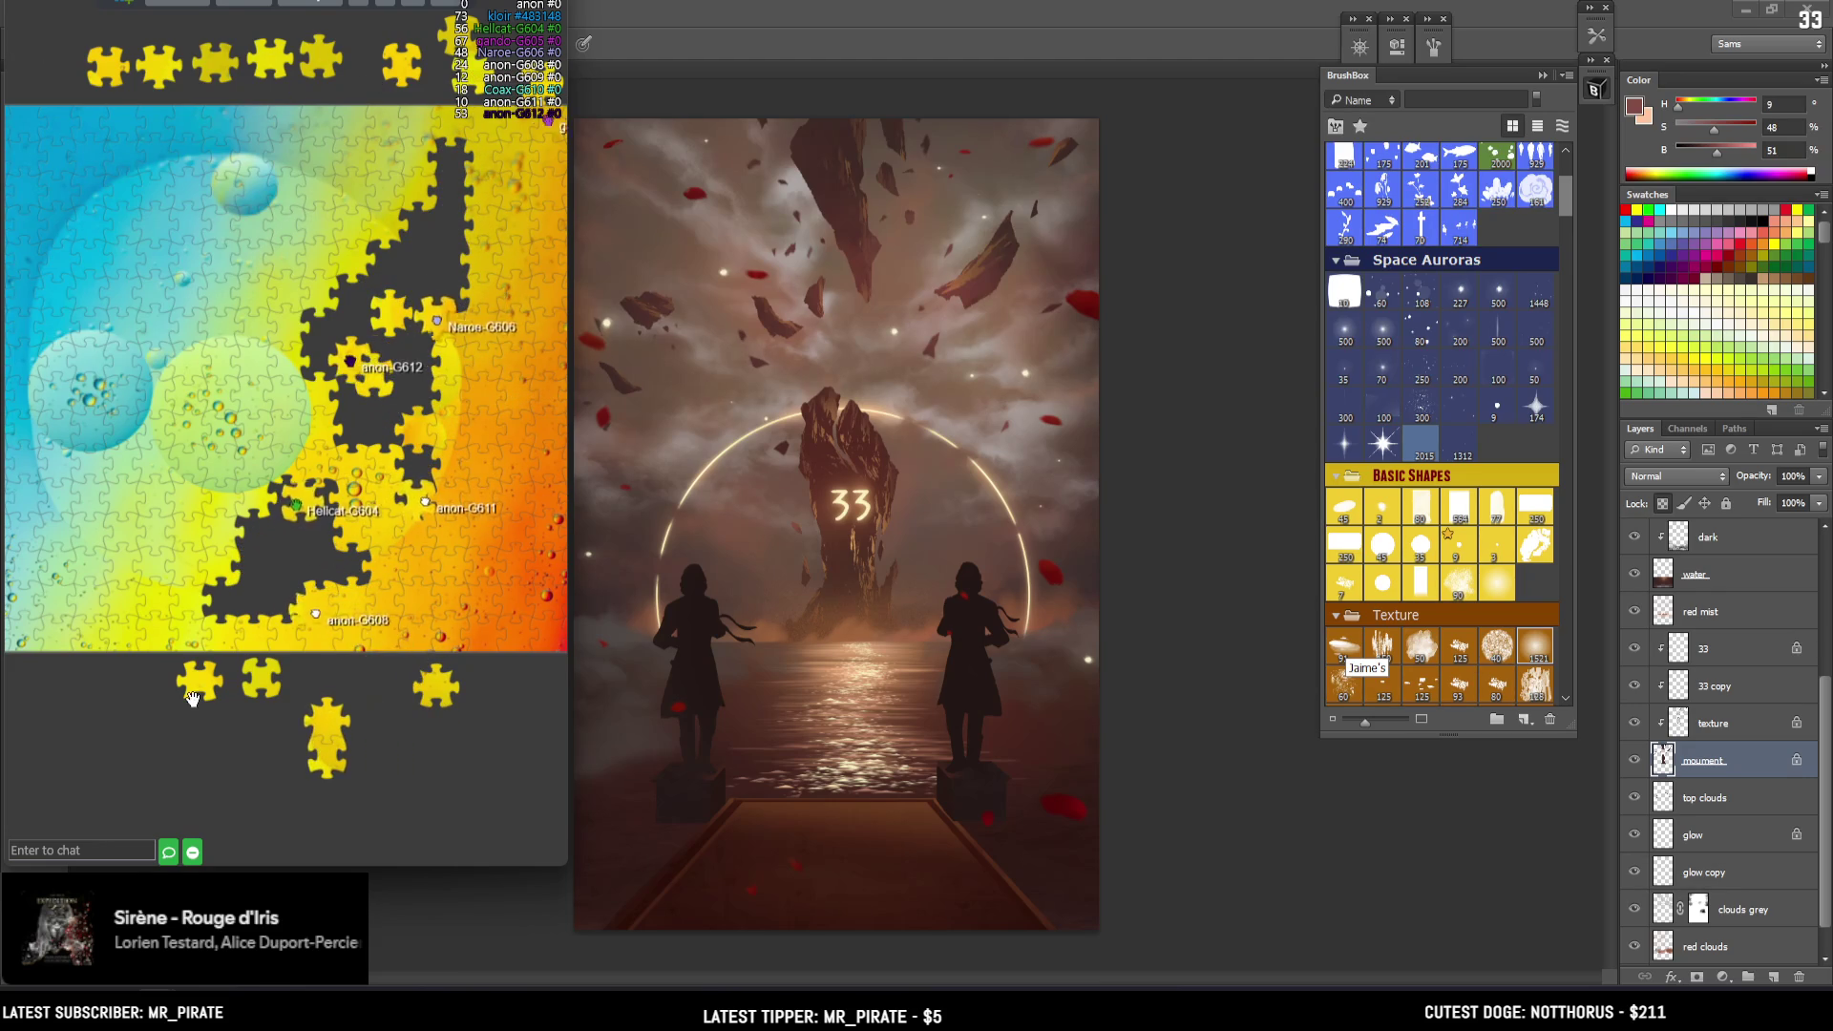
mouse_move(274, 671)
left_mouse_down()
mouse_move(267, 515)
mouse_move(342, 313)
mouse_move(351, 388)
mouse_move(406, 400)
left_mouse_up()
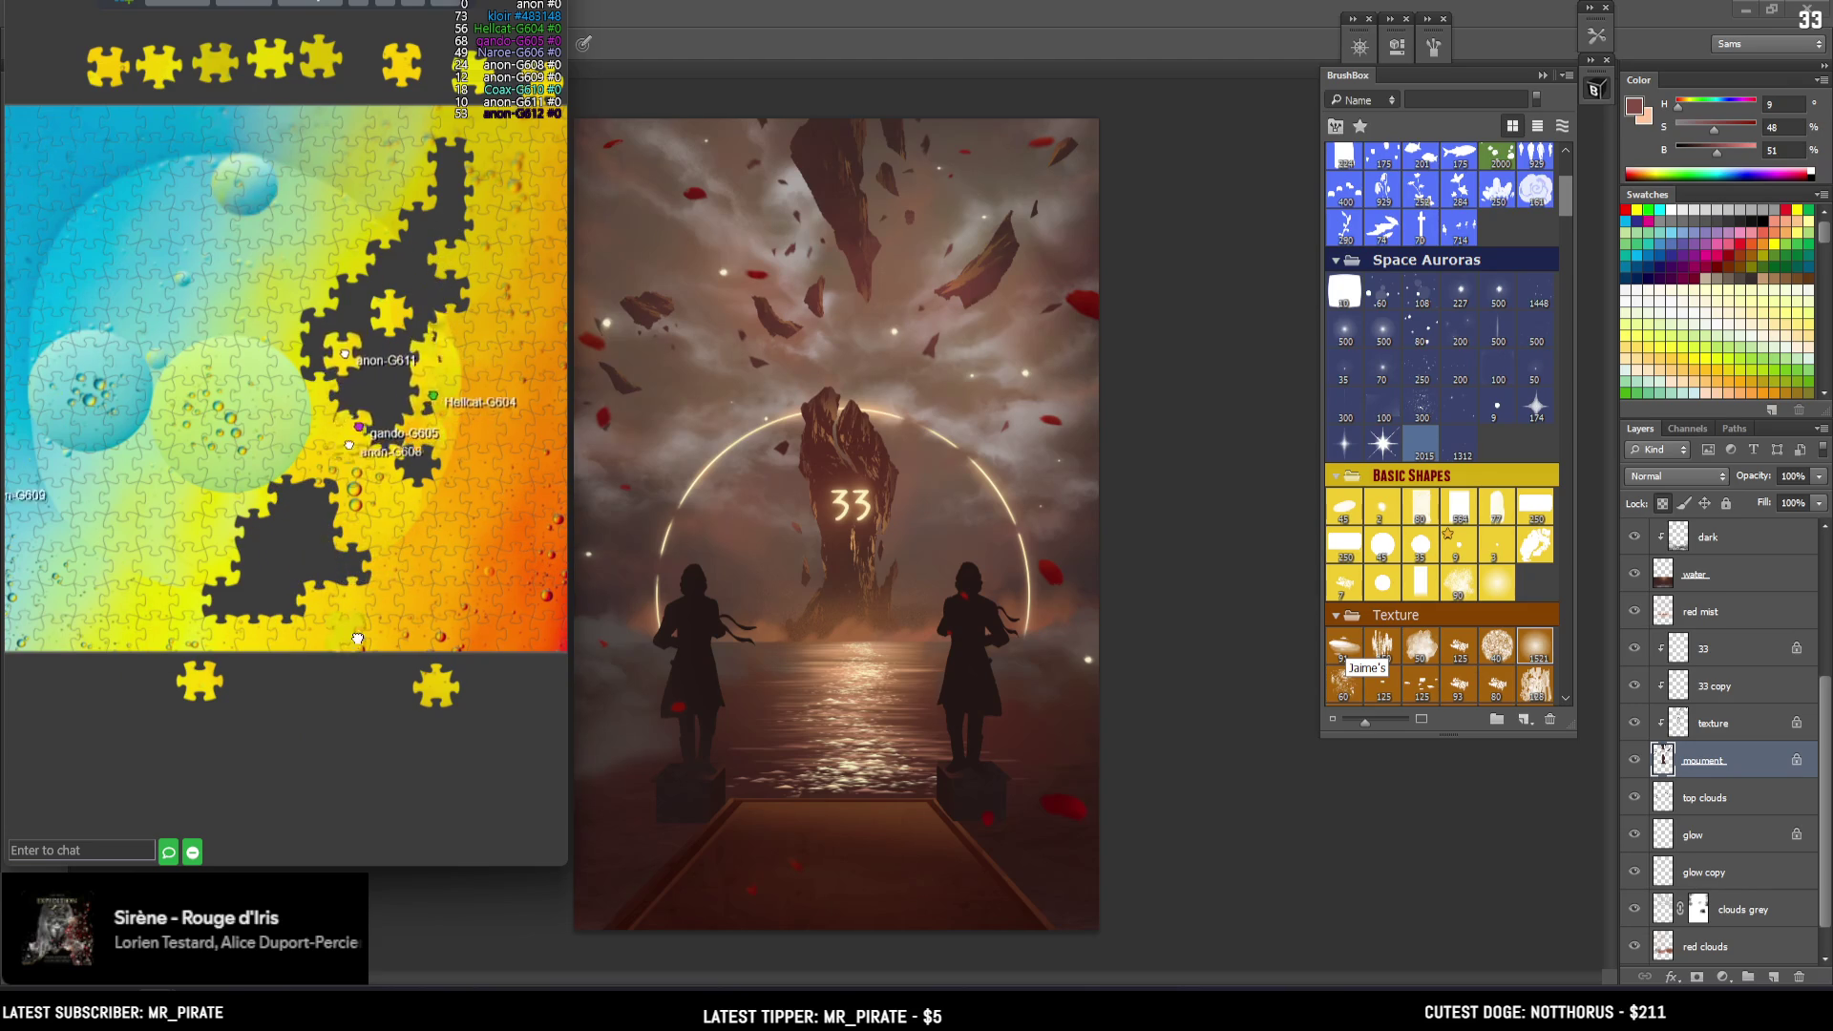
scroll(431, 299, "down", 1)
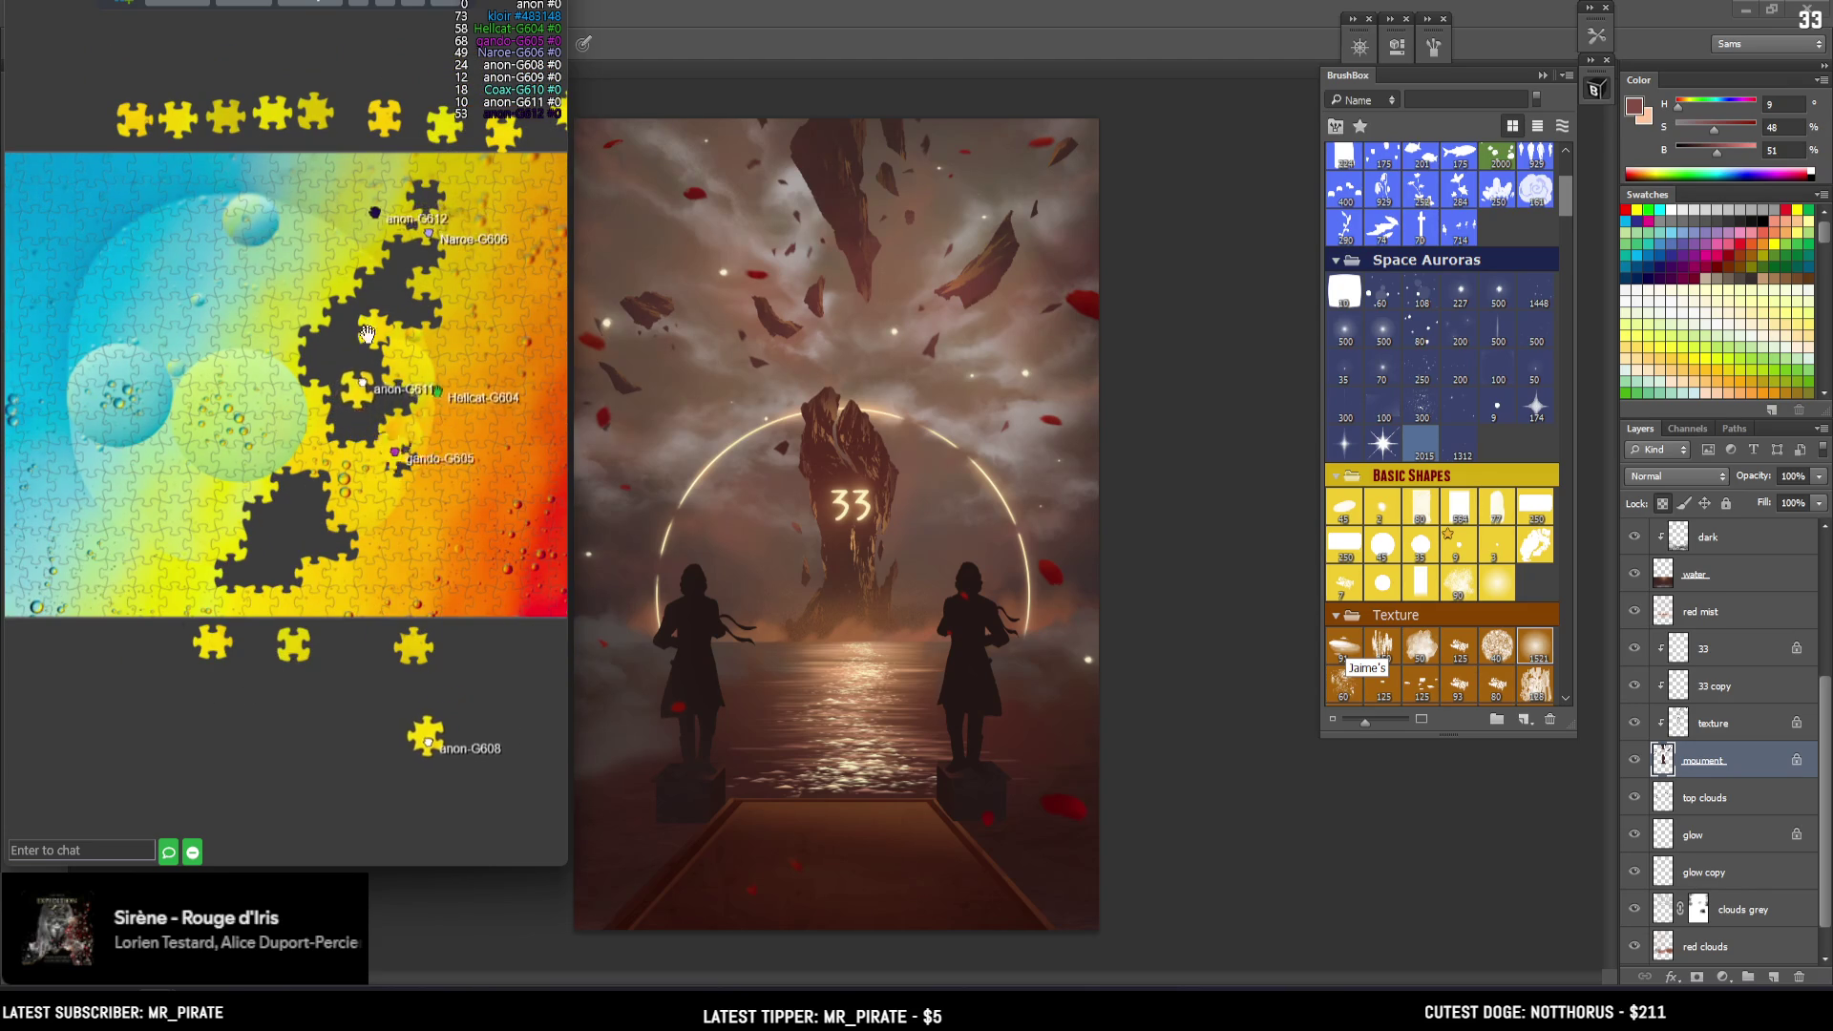
scroll(291, 434, "up", 2)
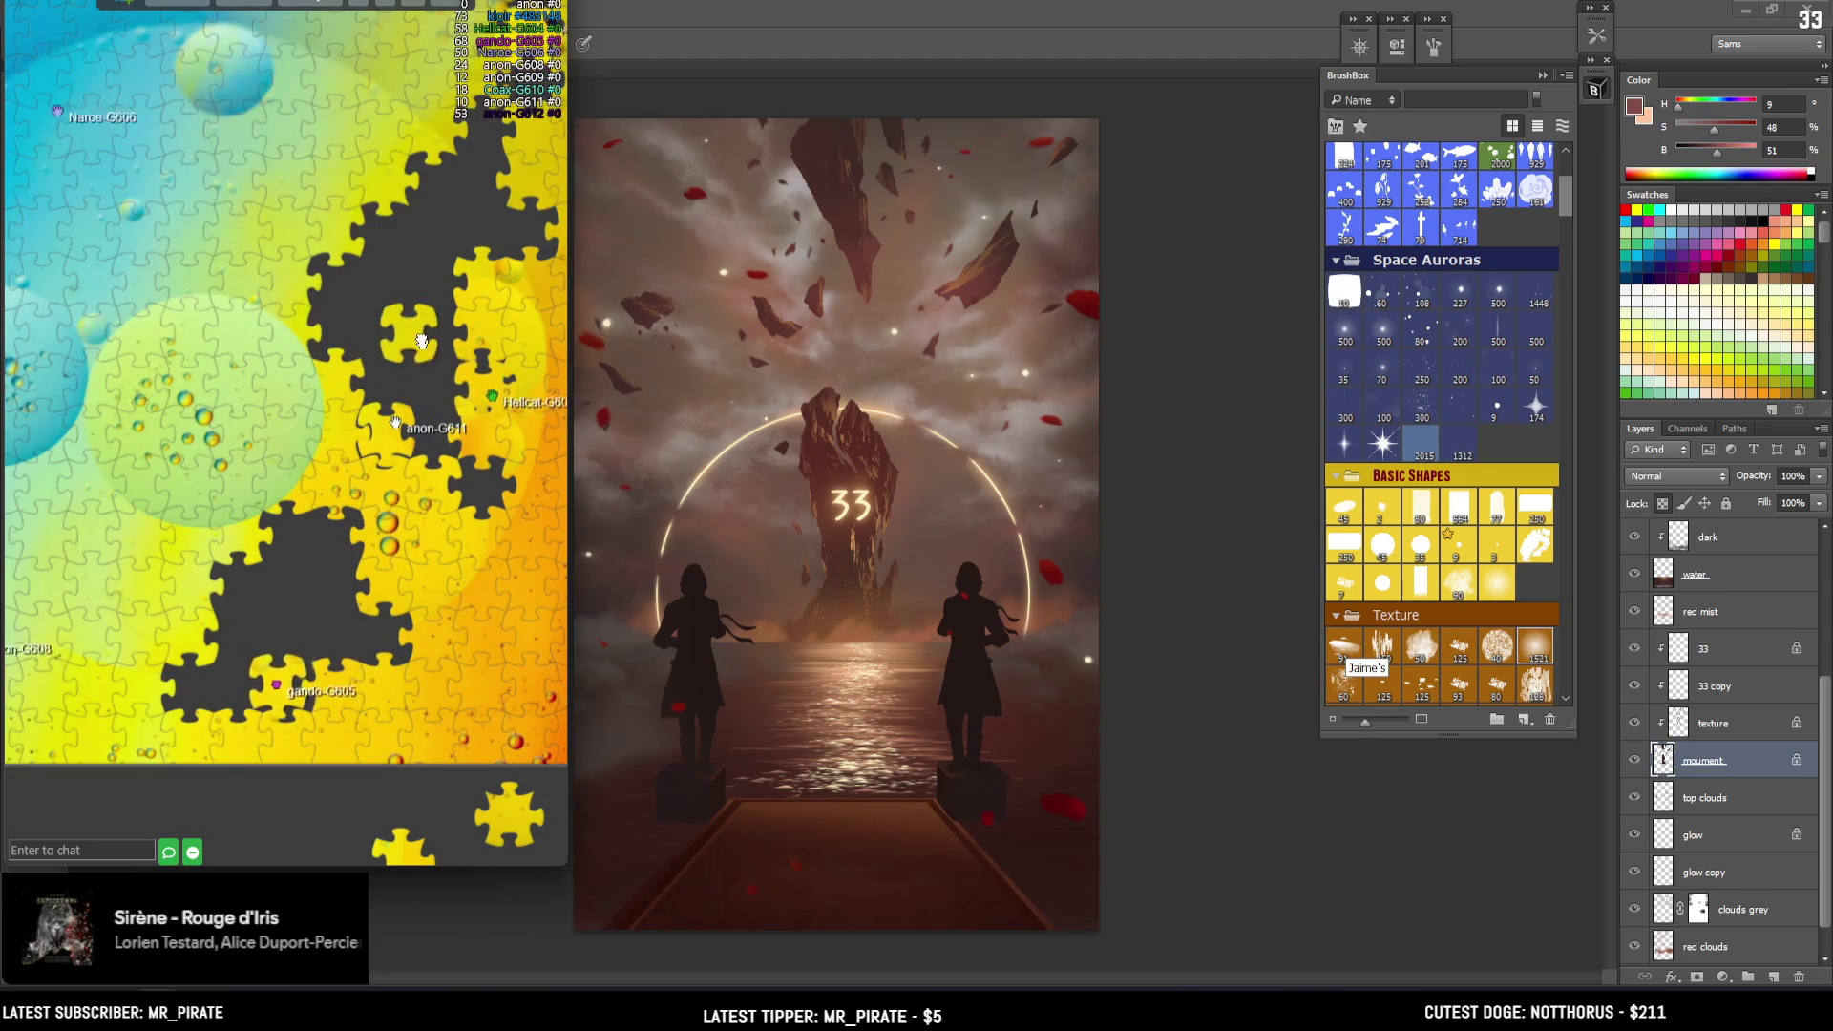
scroll(445, 237, "down", 2)
scroll(323, 318, "down", 1)
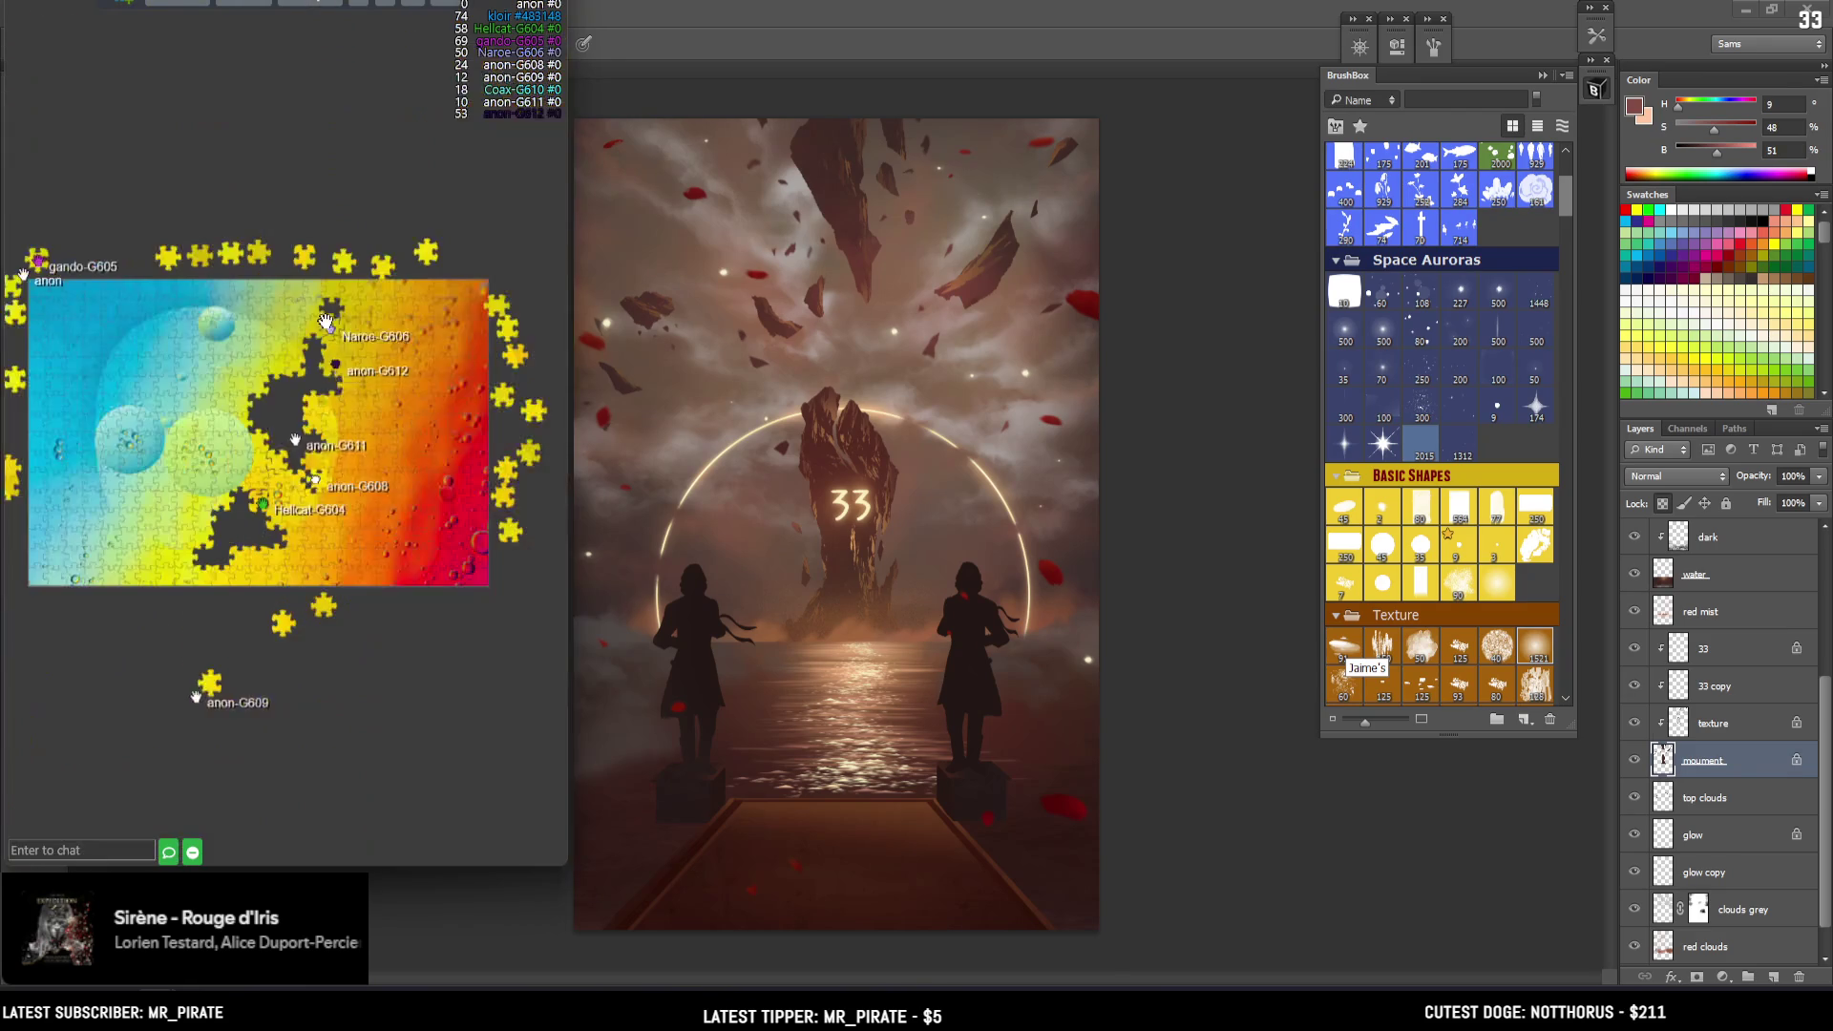
scroll(339, 276, "up", 3)
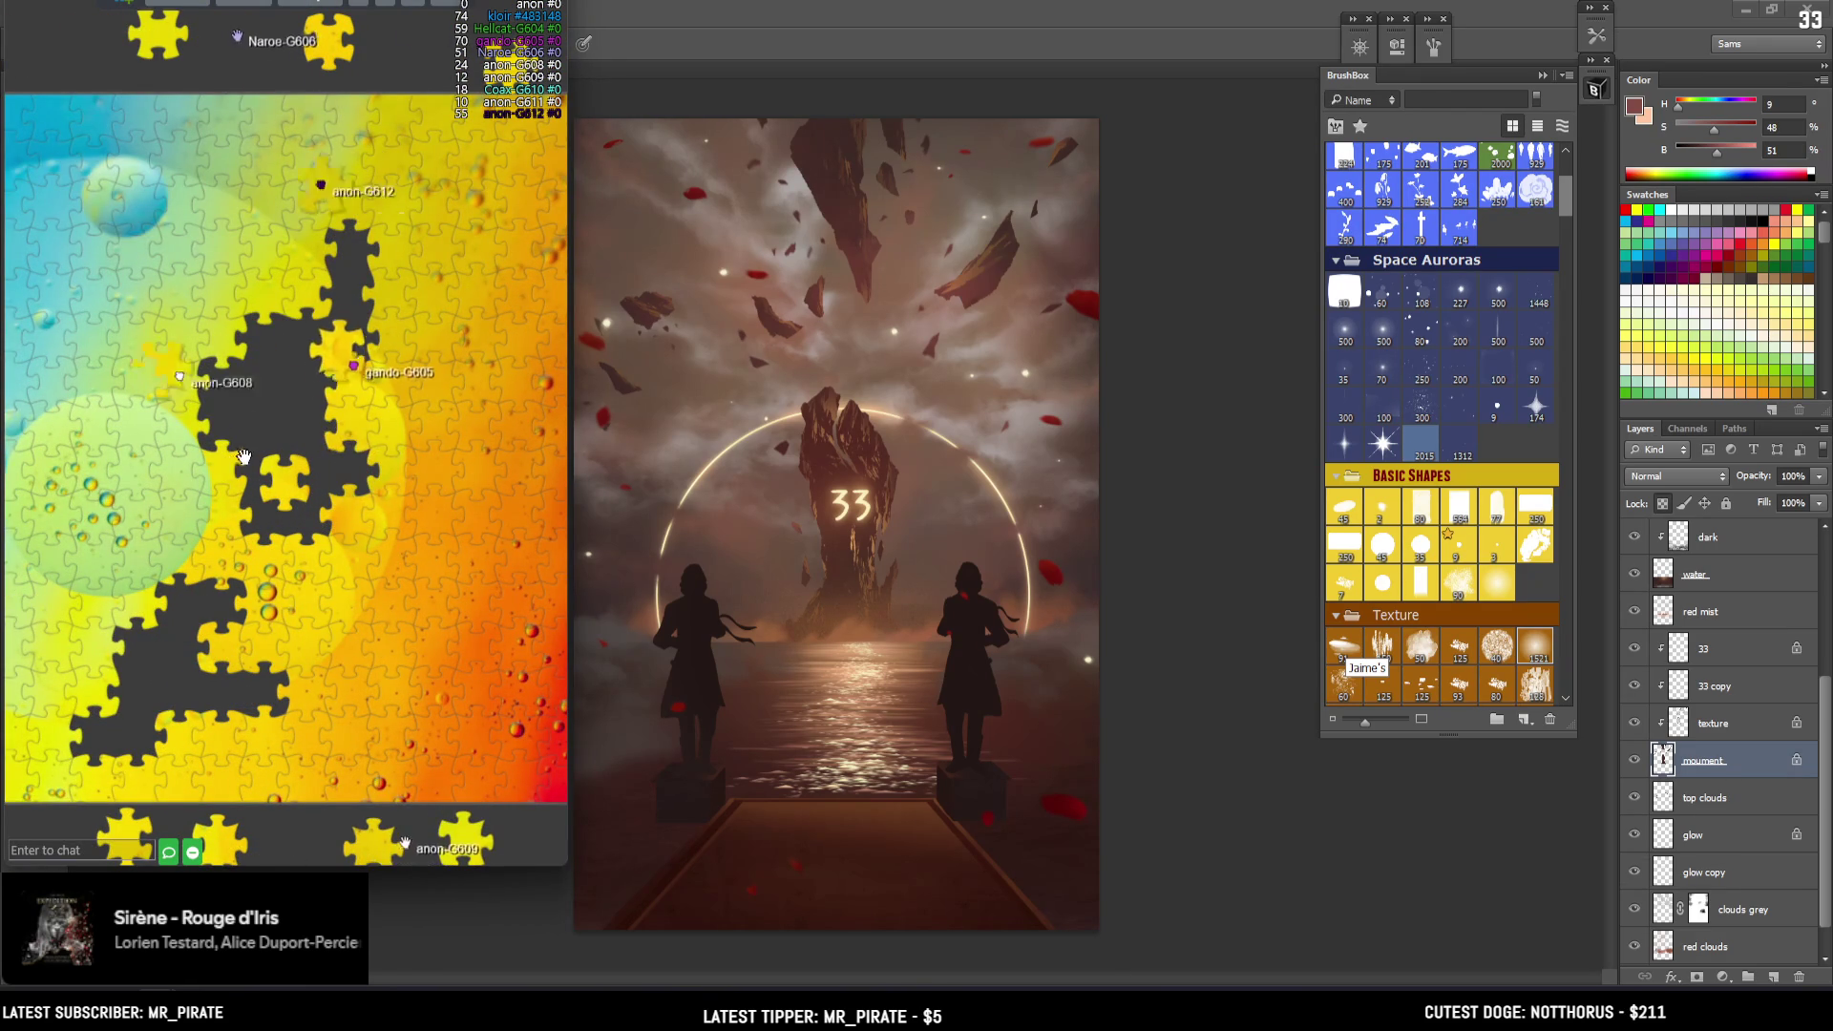
scroll(271, 414, "down", 1)
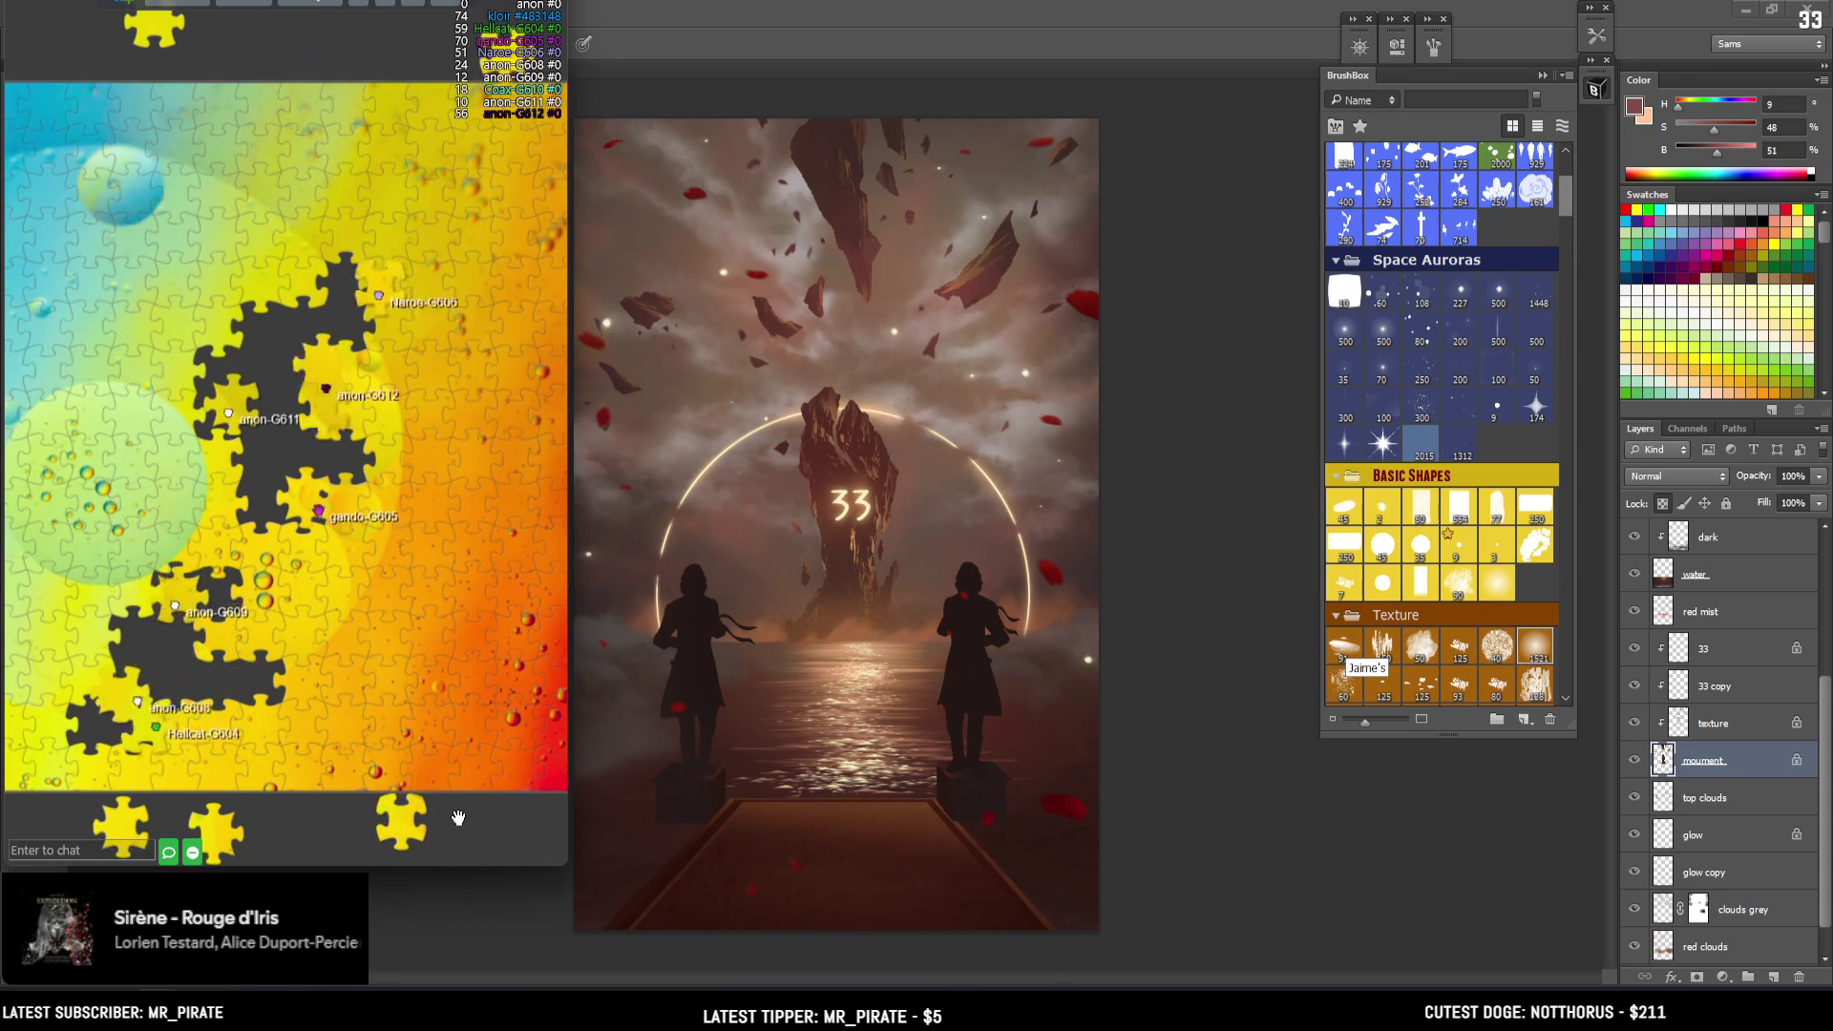
scroll(271, 414, "down", 1)
scroll(401, 410, "up", 1)
scroll(410, 429, "up", 1)
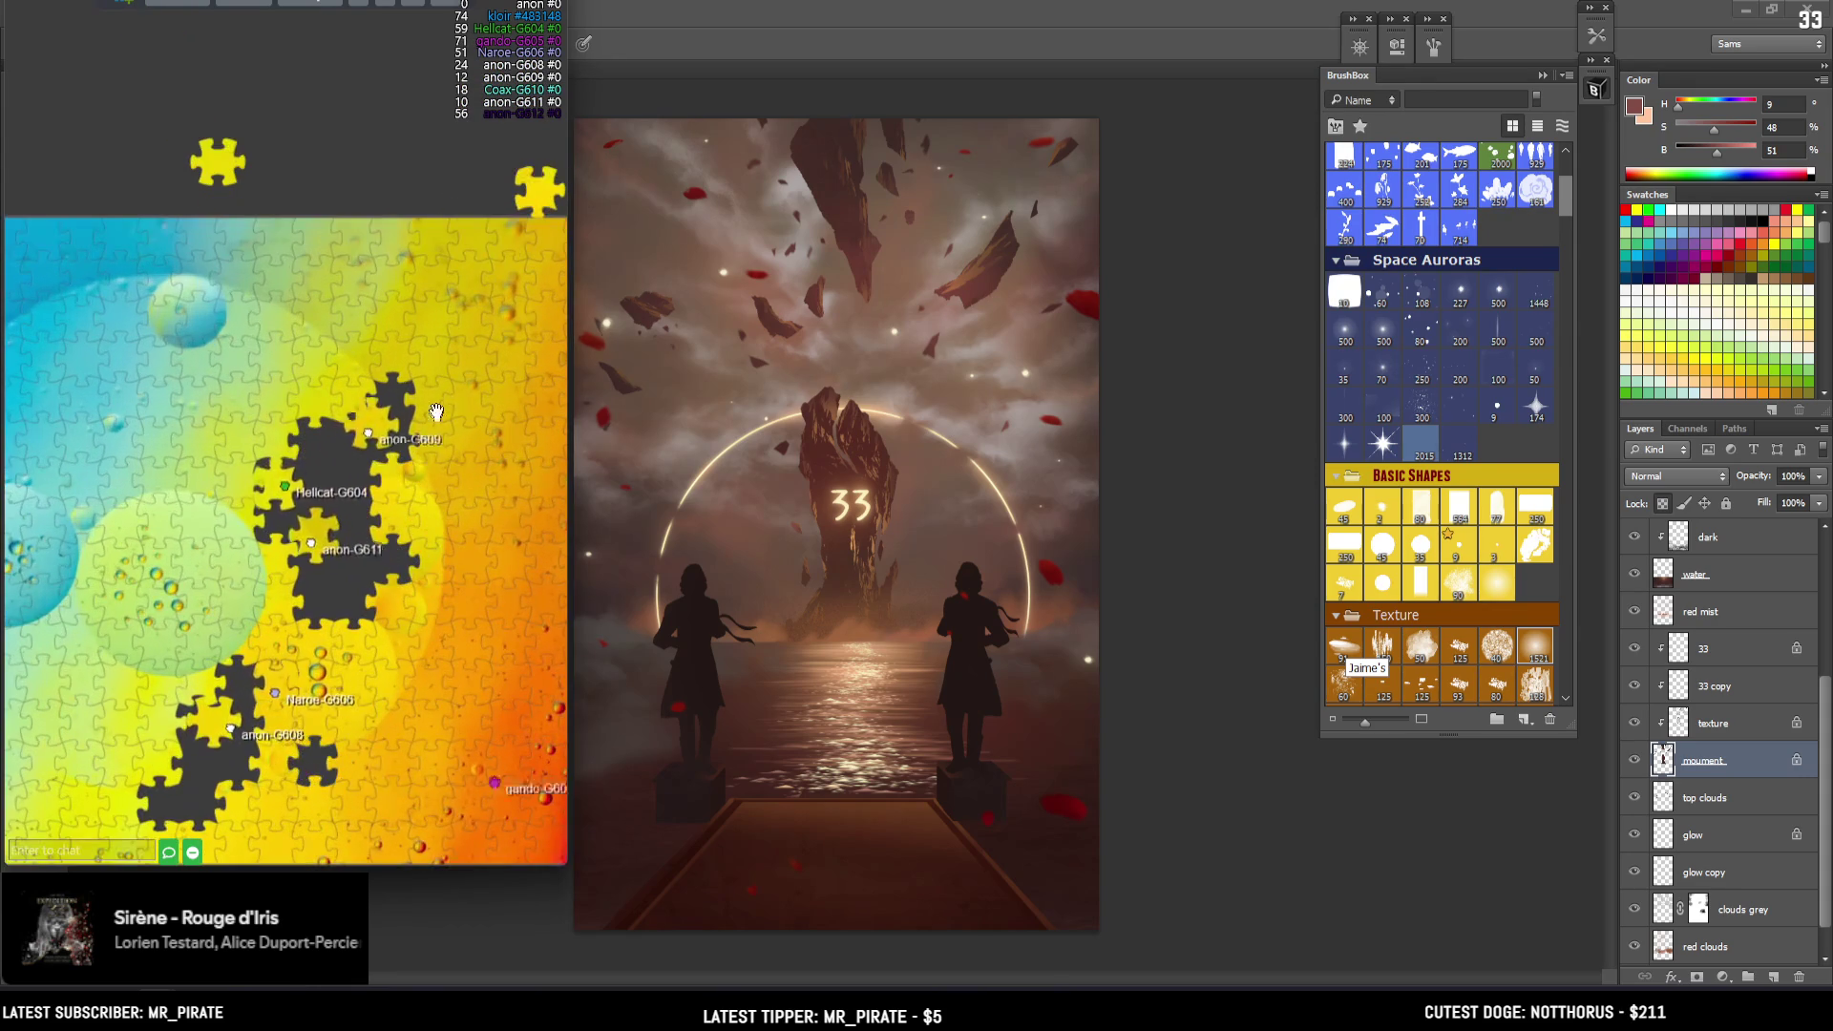
scroll(335, 421, "down", 2)
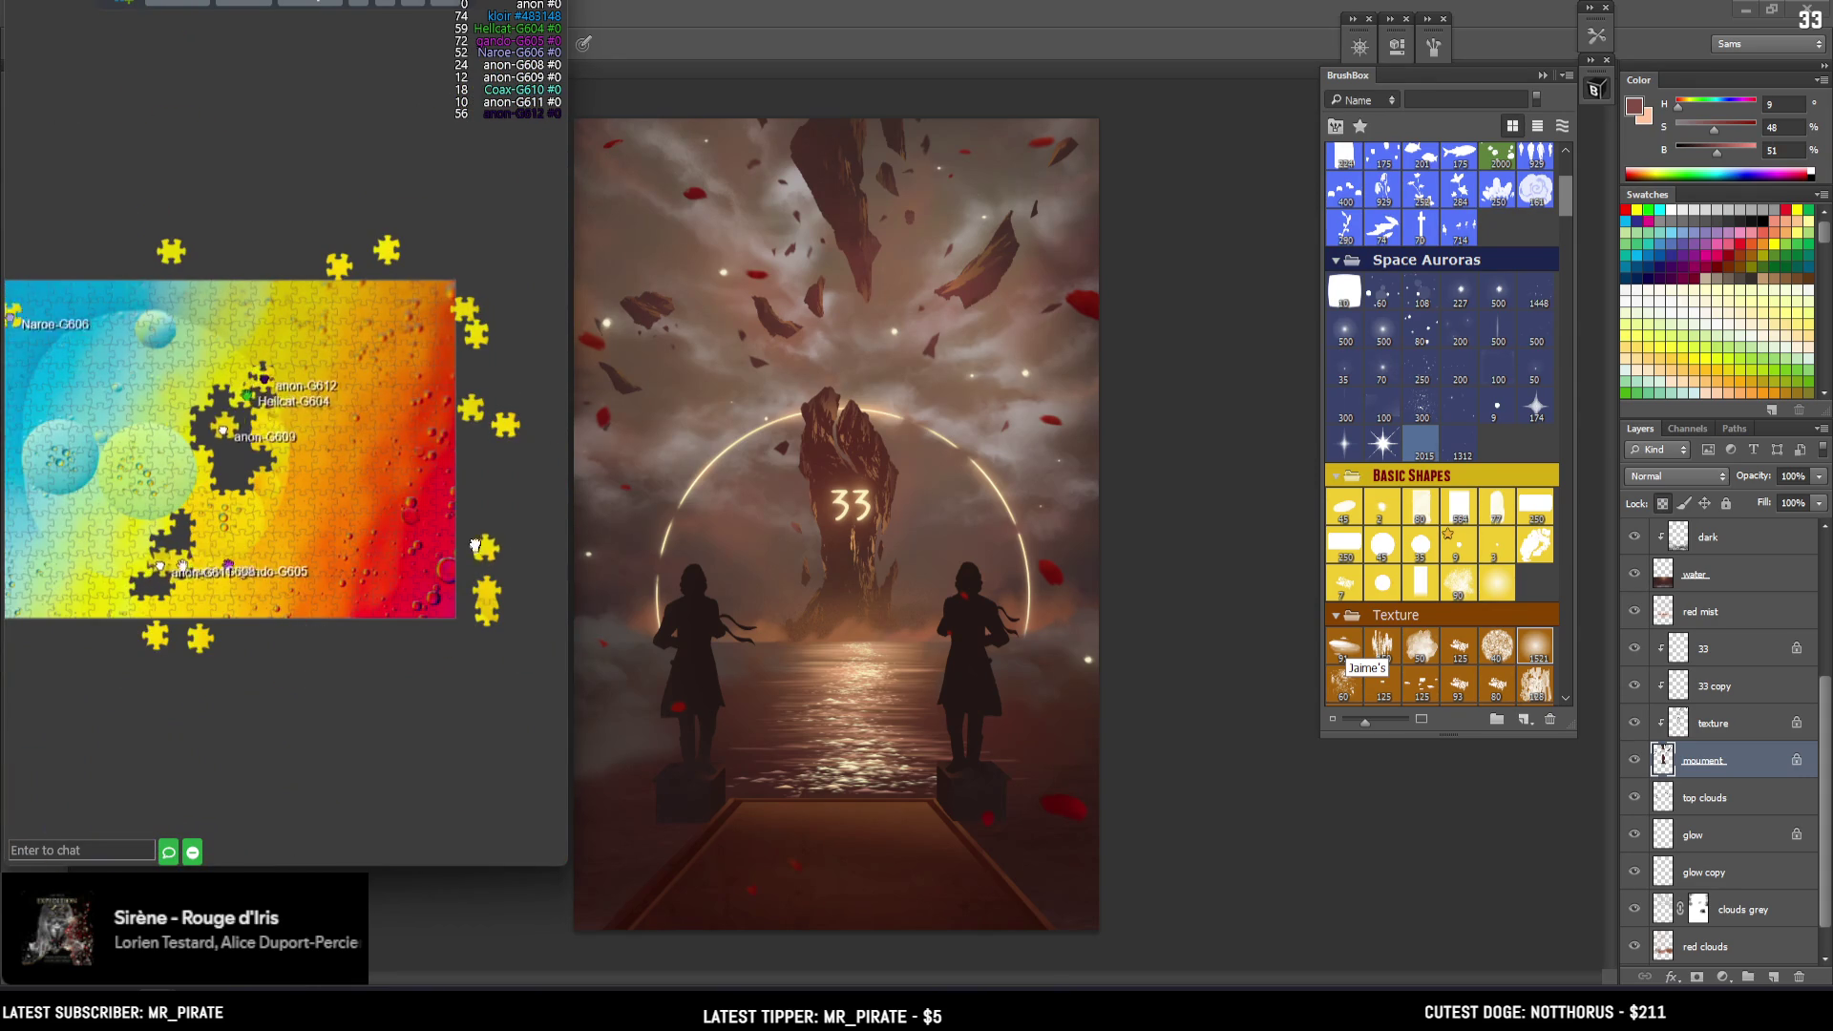
scroll(287, 425, "up", 2)
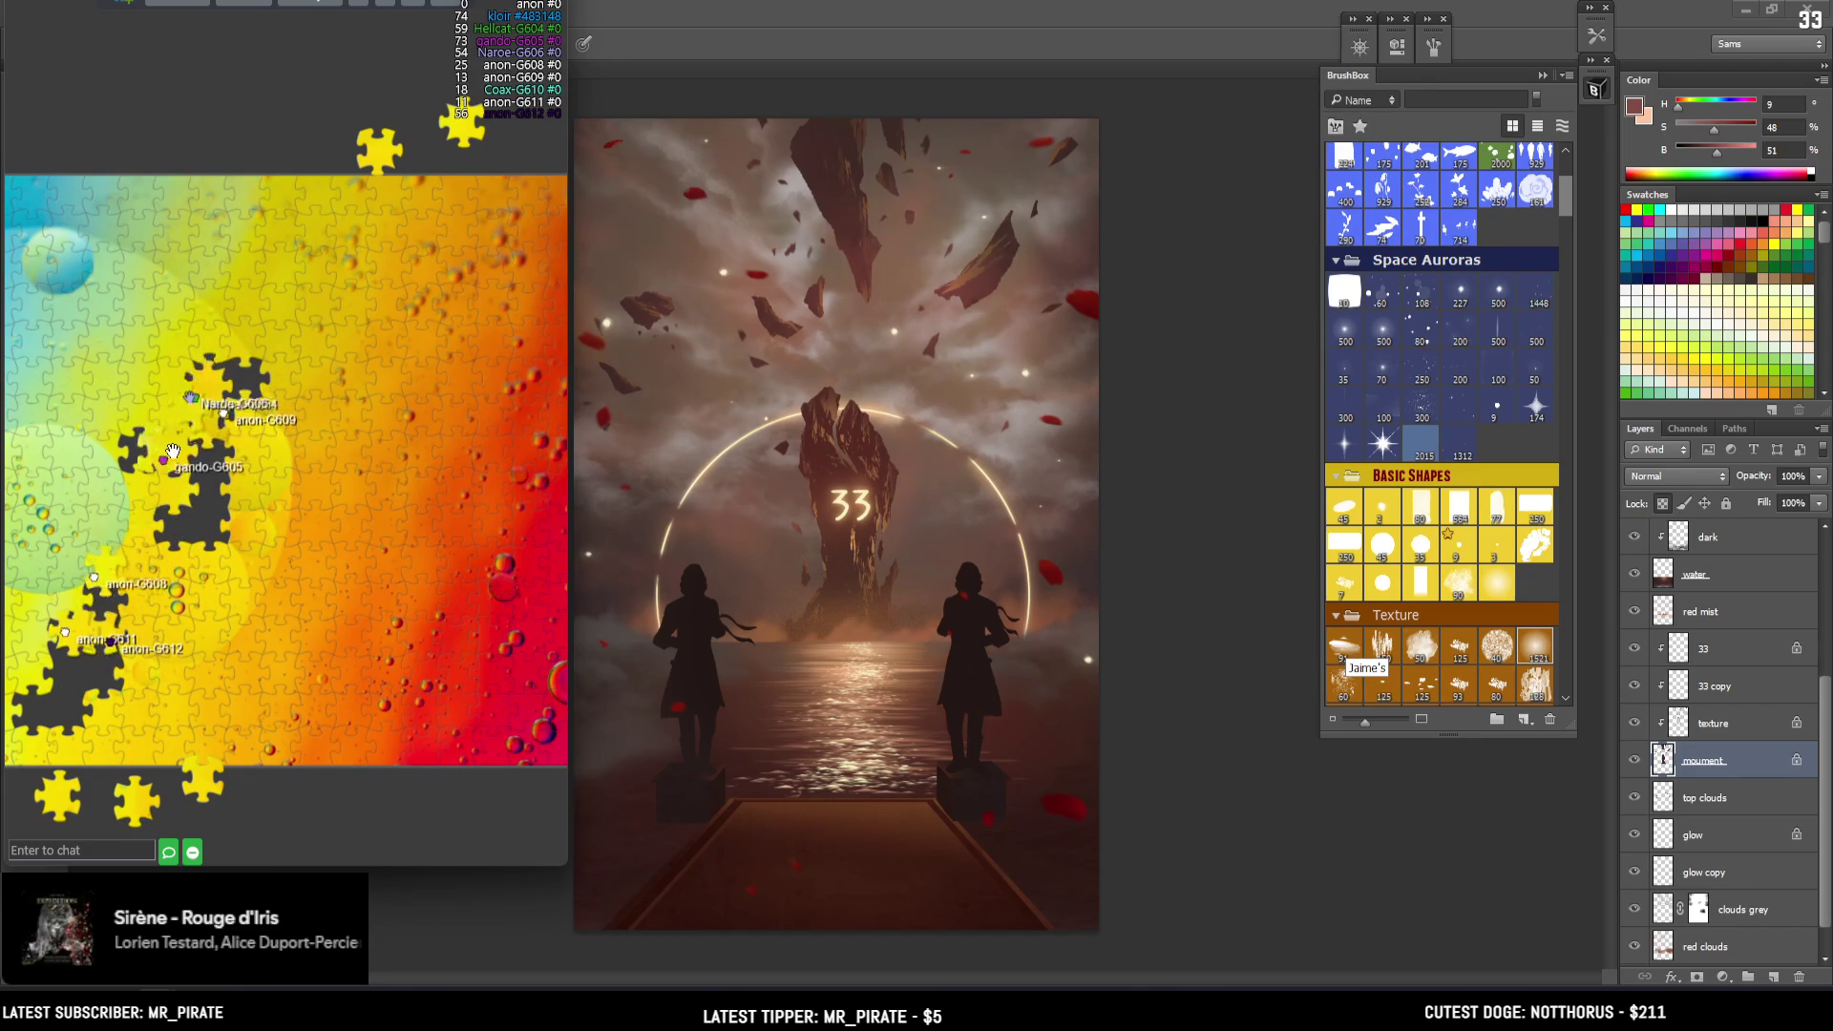
scroll(407, 563, "down", 3)
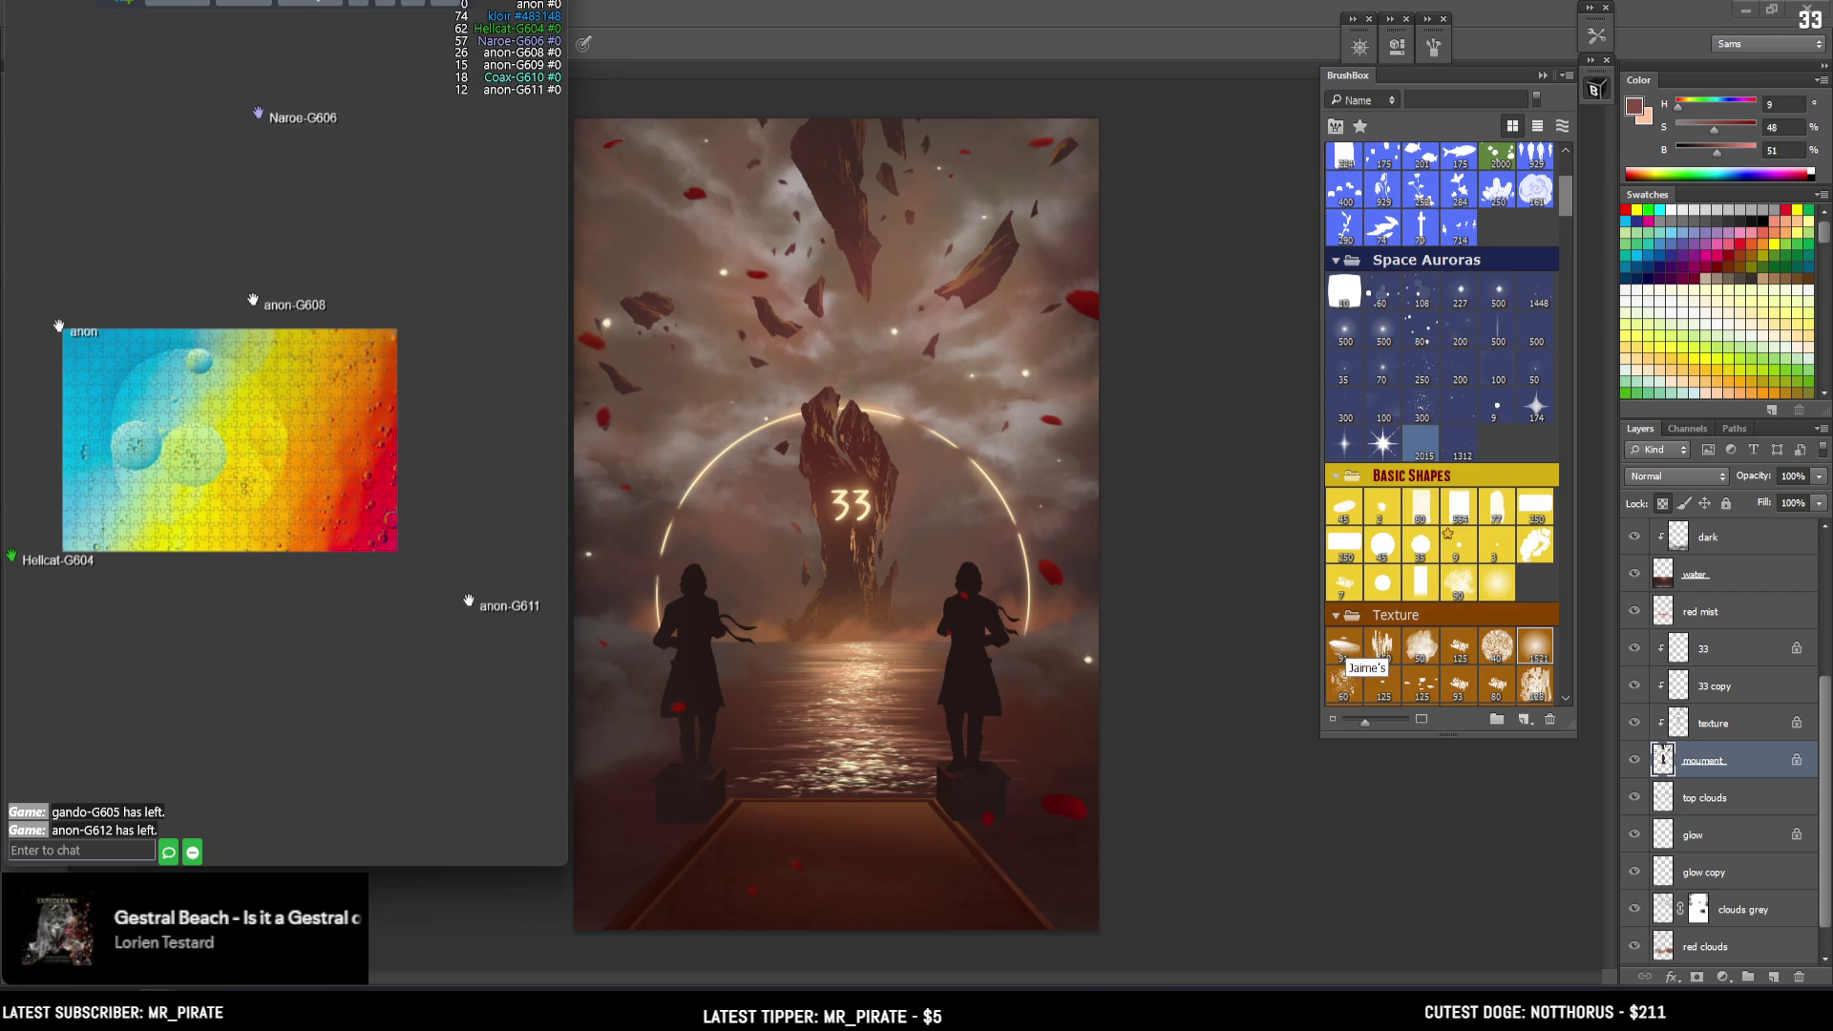
Switch from the browser back to Photoshop with Alt+Tab
key("alt+Tab")
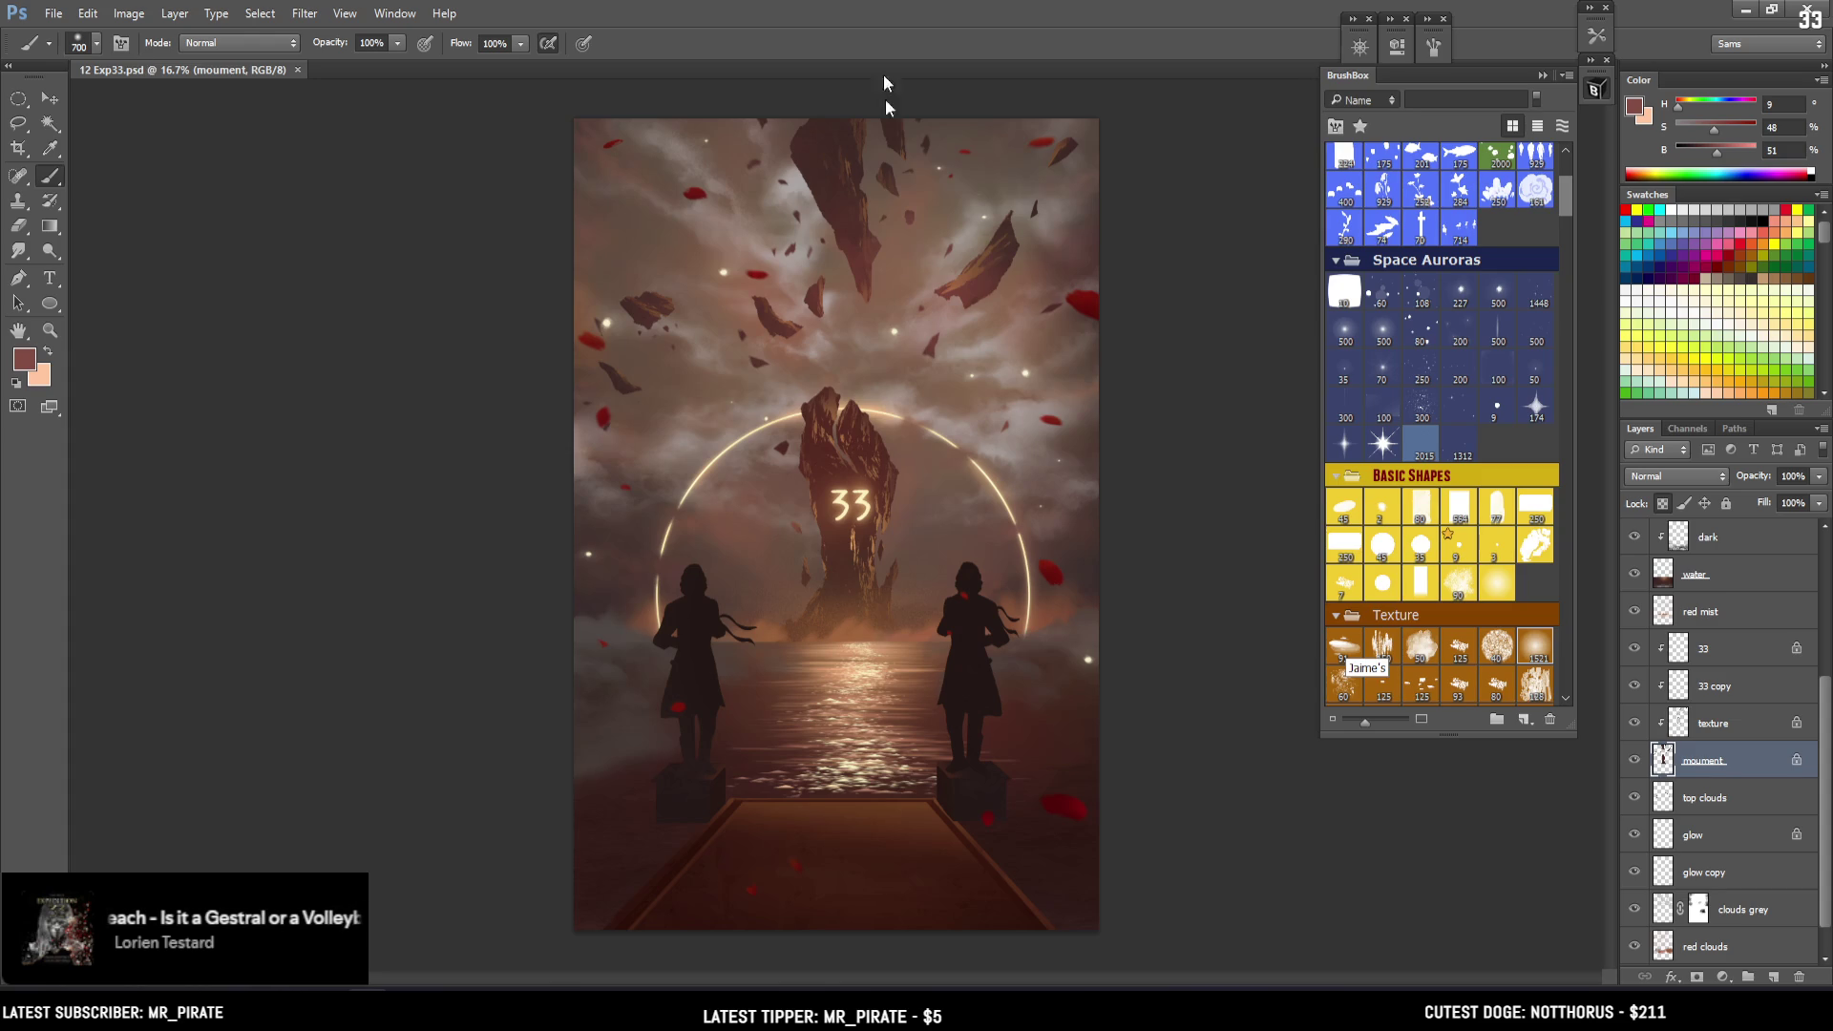
Undo the stray brush dab on the painting and select the white specs layer
left_click(236, 525)
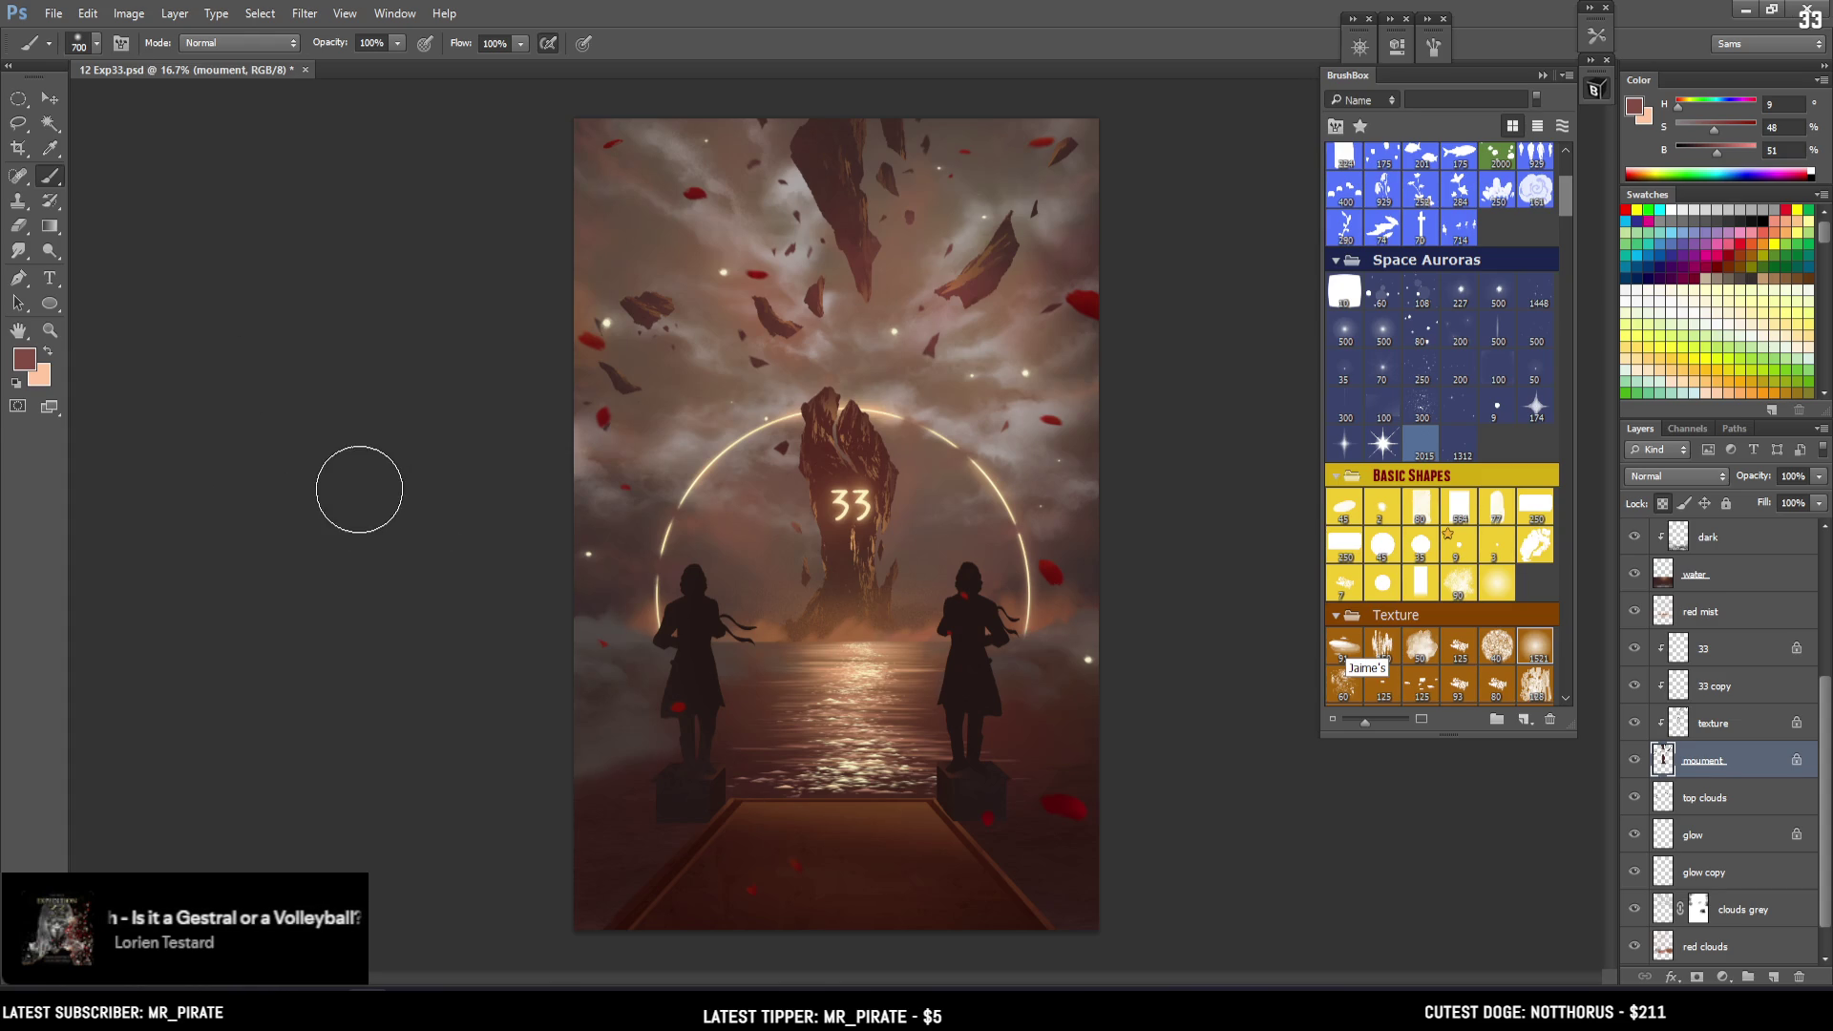
key("ctrl+plus")
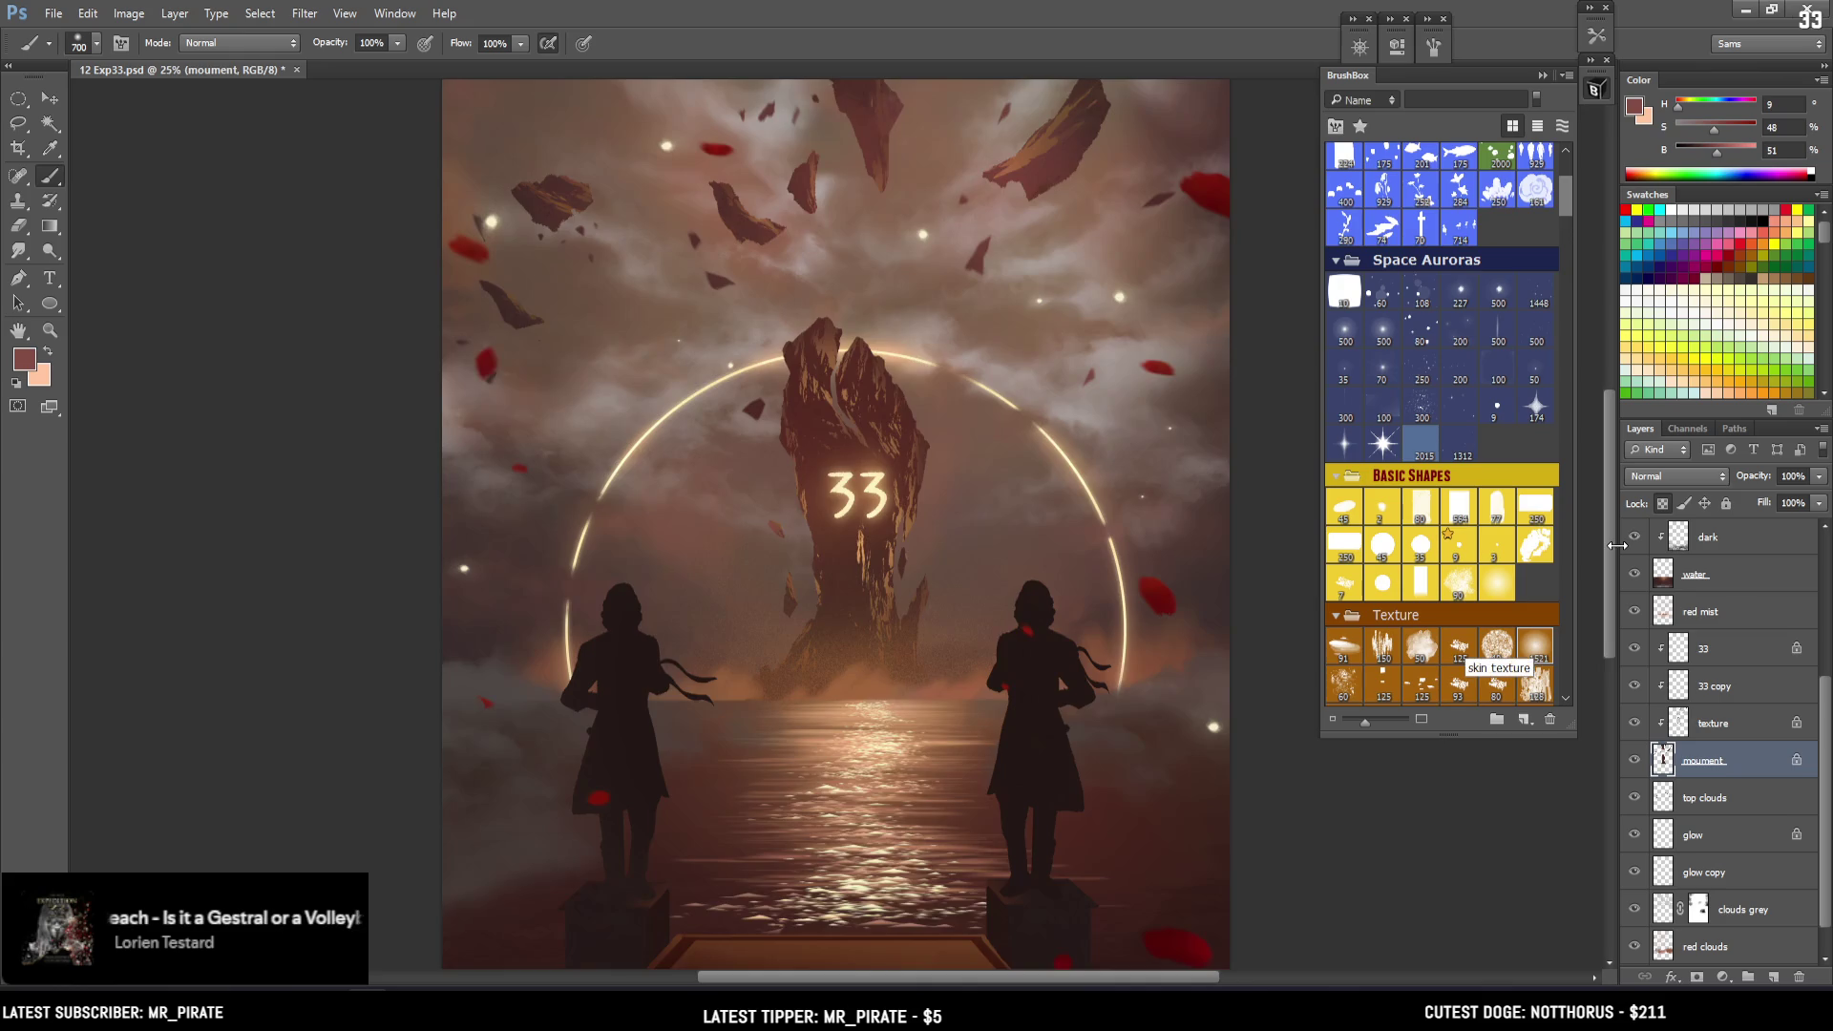
key("ctrl+minus")
key("ctrl+s")
scroll(1726, 556, "up", 3)
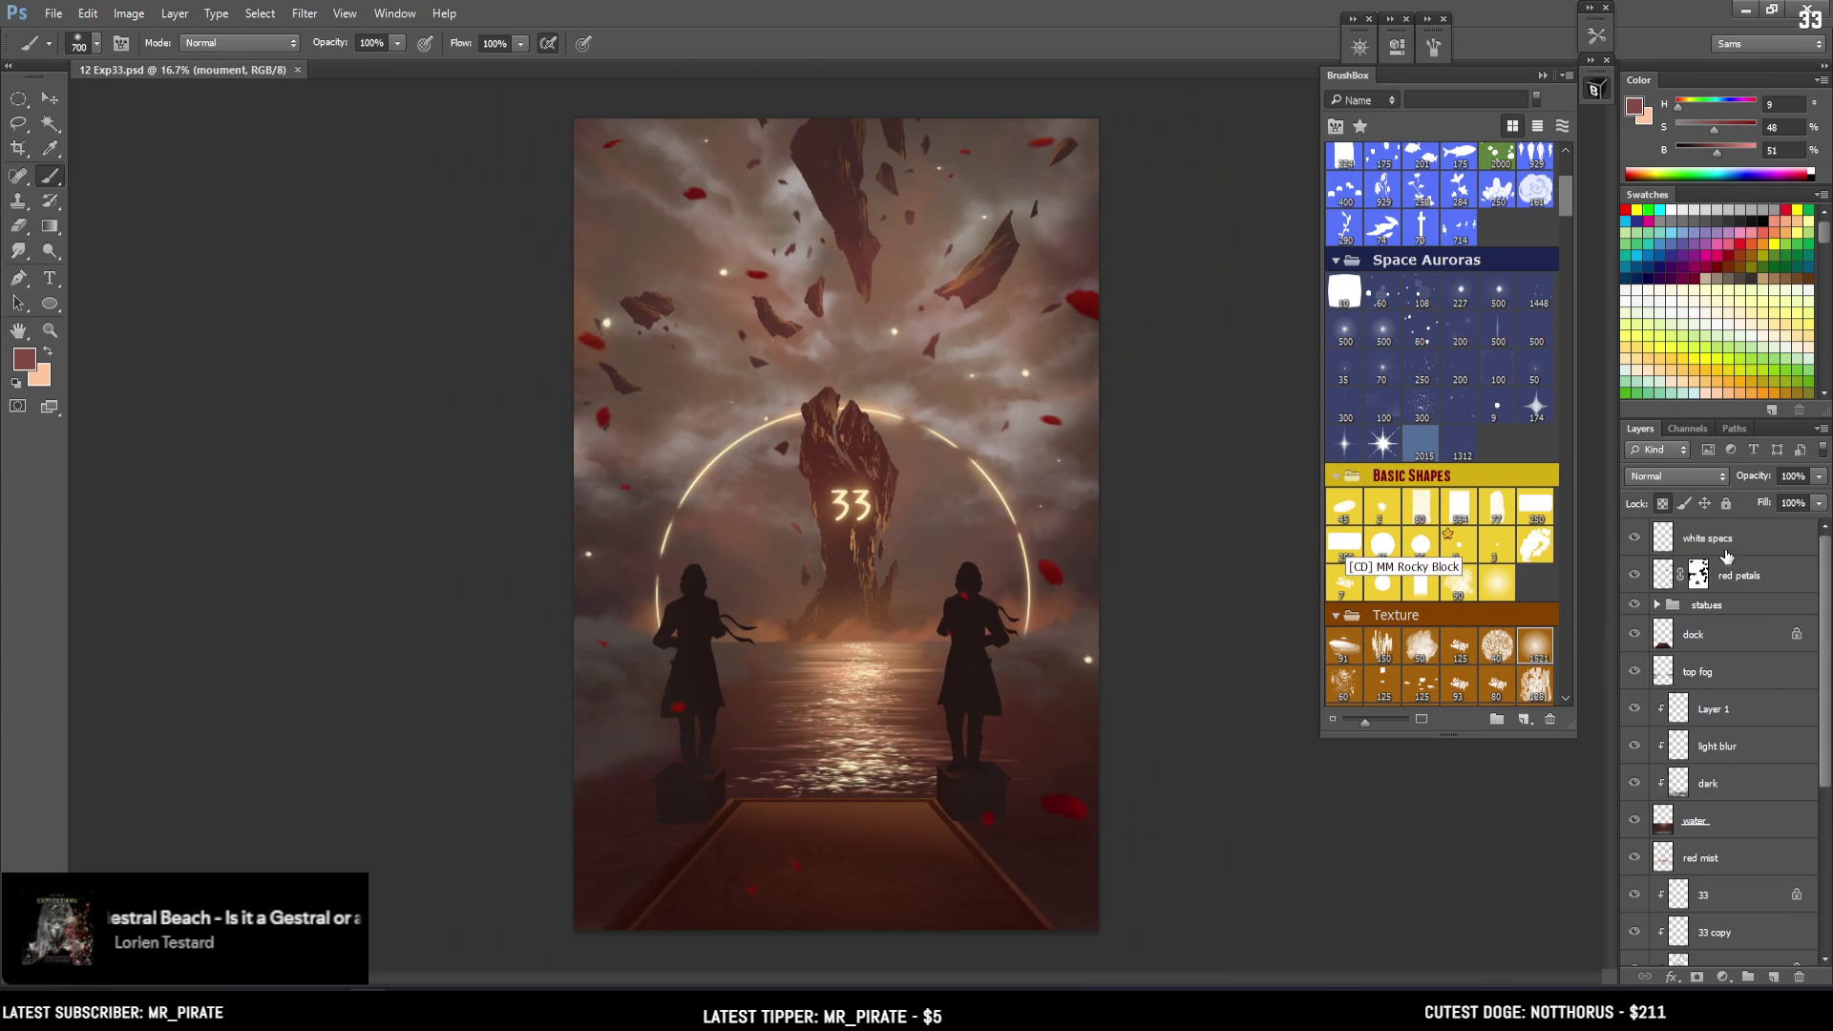
left_click(1724, 548)
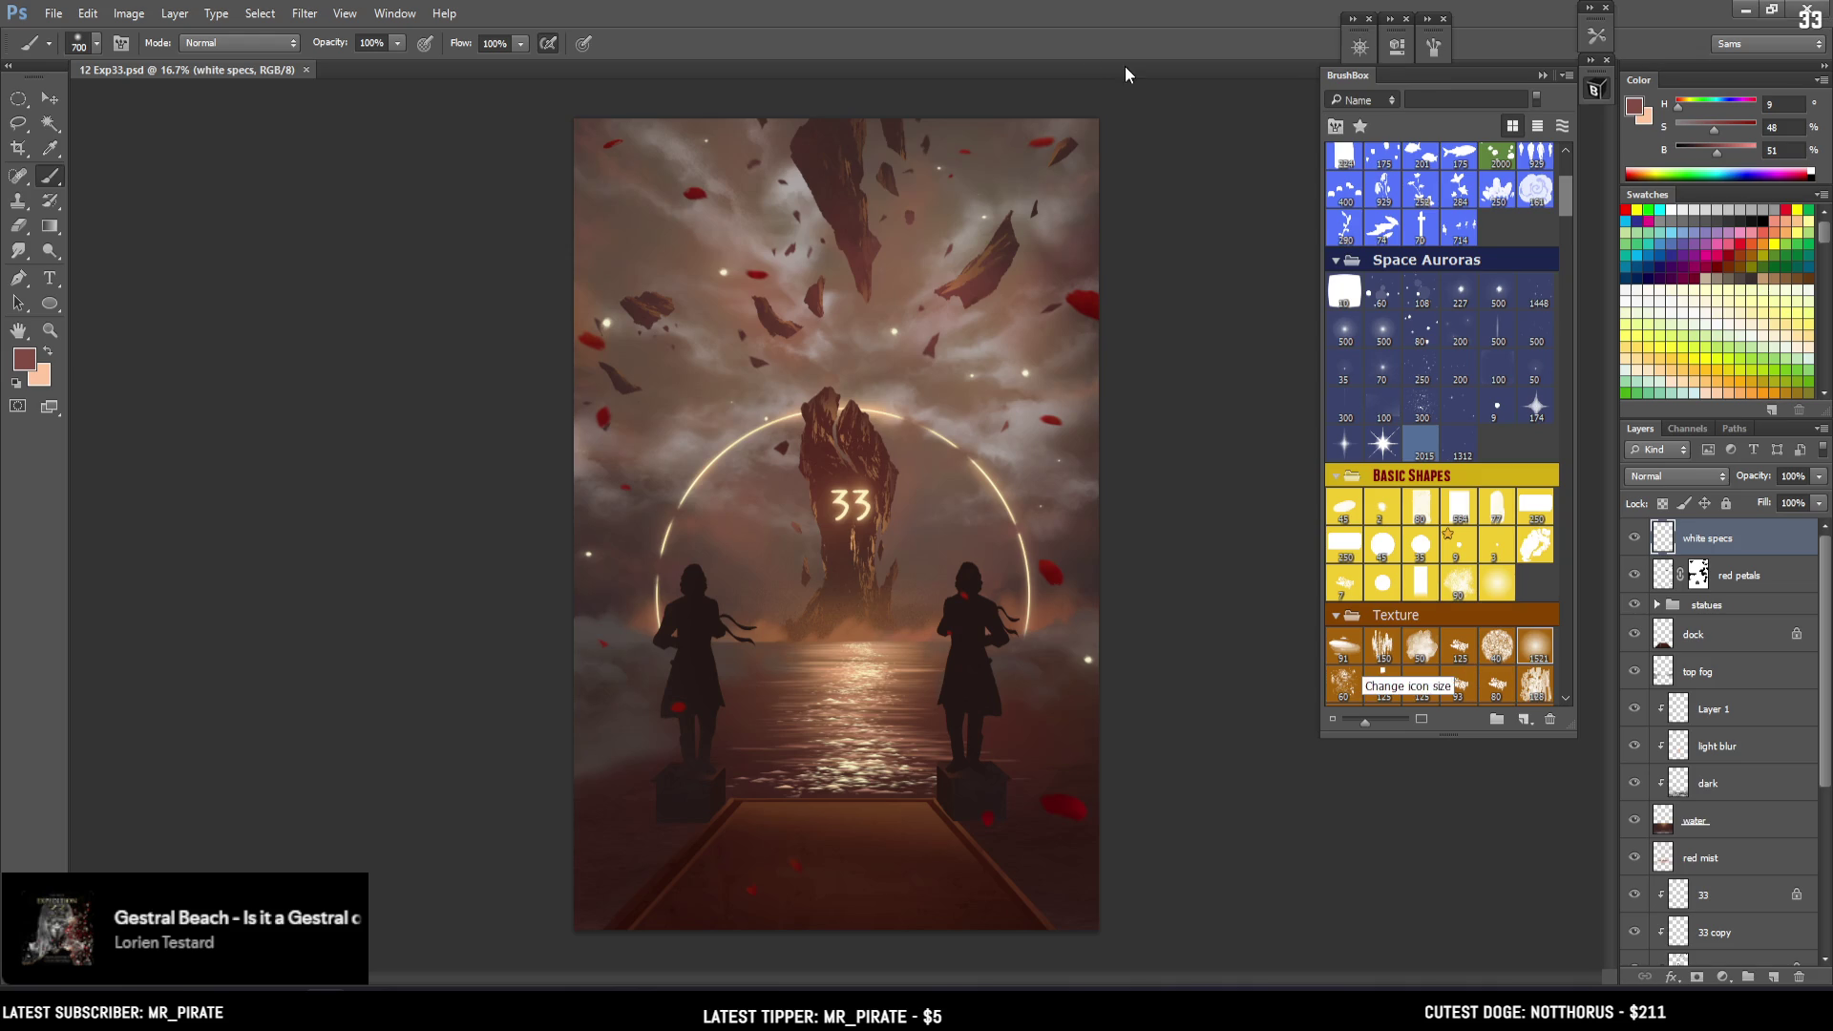
key("ctrl+plus")
key("ctrl+minus")
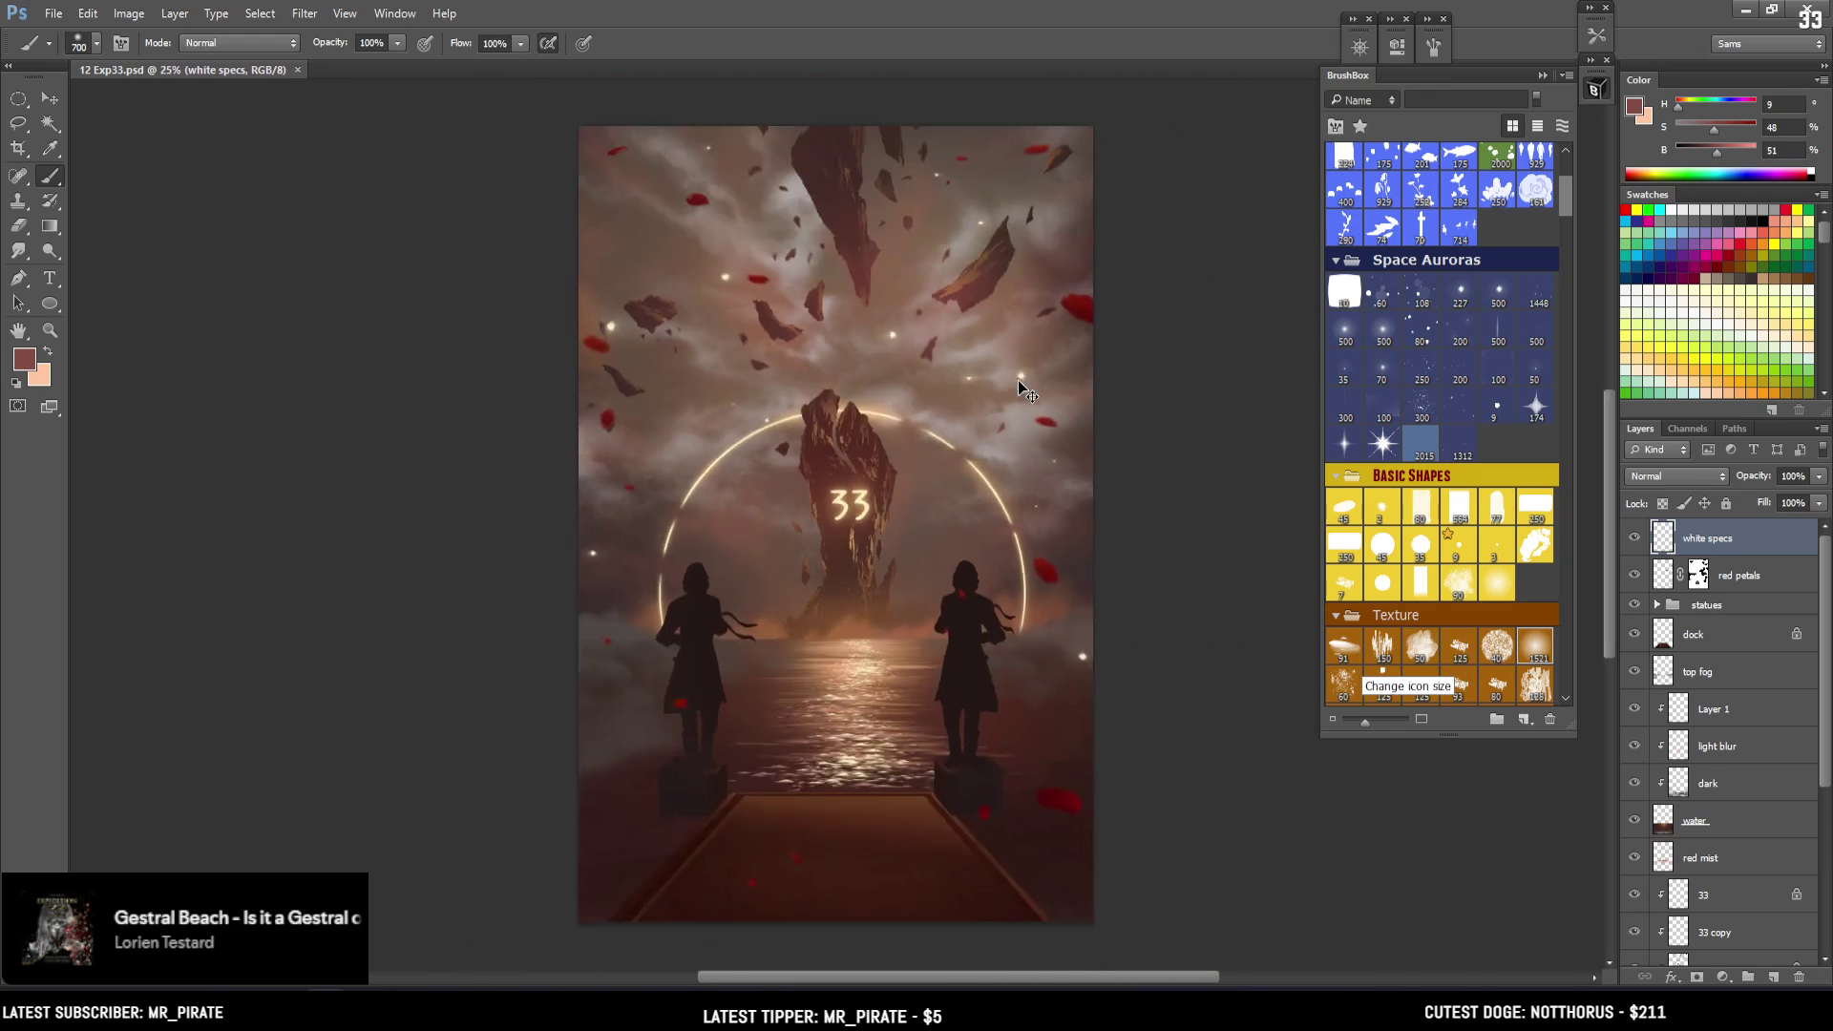